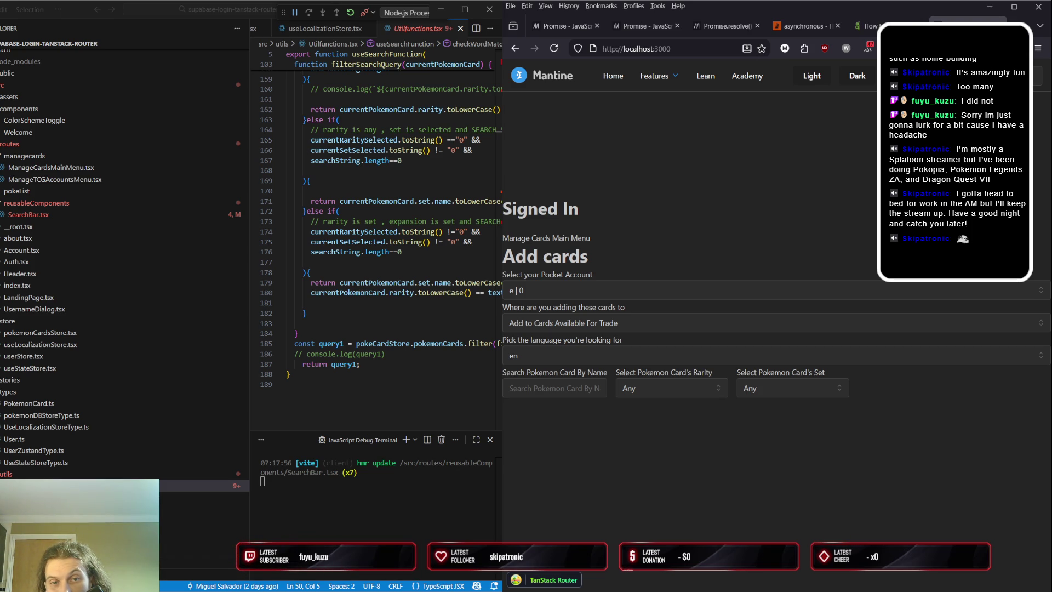
# Uncomment console.log(query1) in Utilfunctions.tsx, save, and reload the card app
pyautogui.click(368, 273)
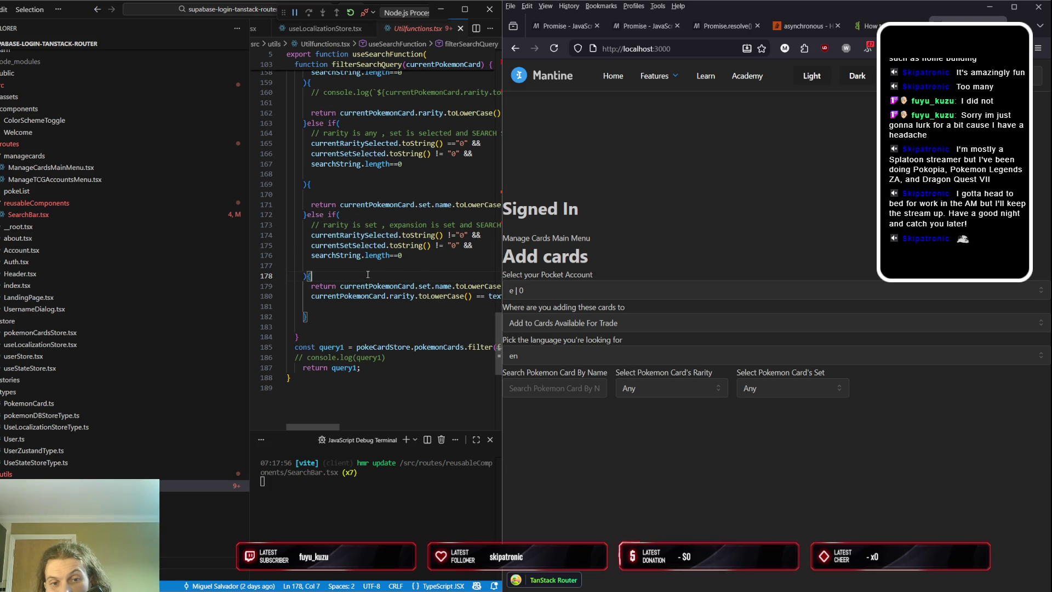
pyautogui.click(376, 360)
pyautogui.hotkey('ctrl', '/')
pyautogui.hotkey('ctrl', 's')
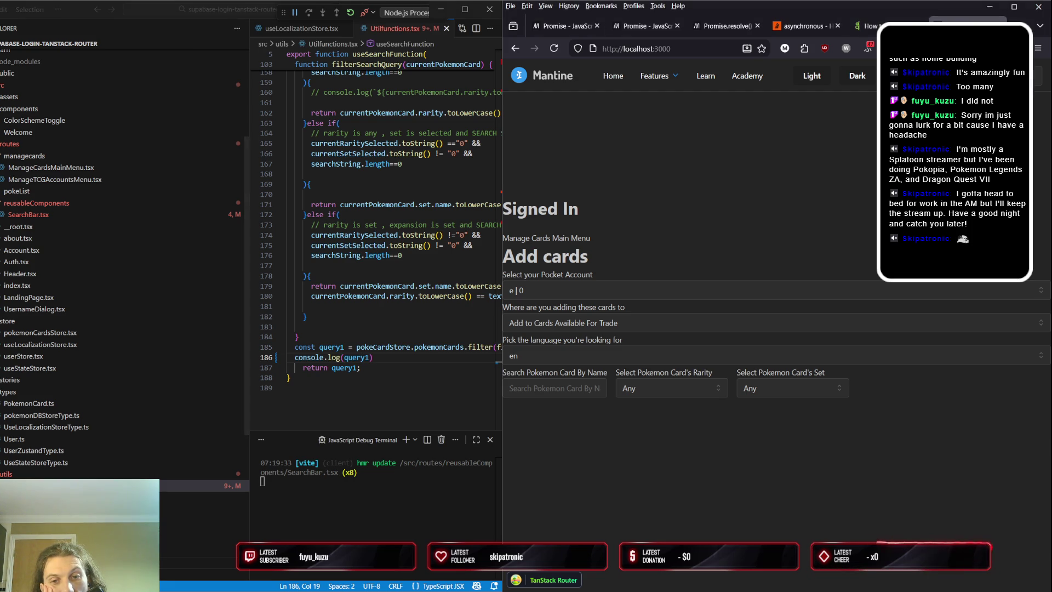
pyautogui.press('F5')
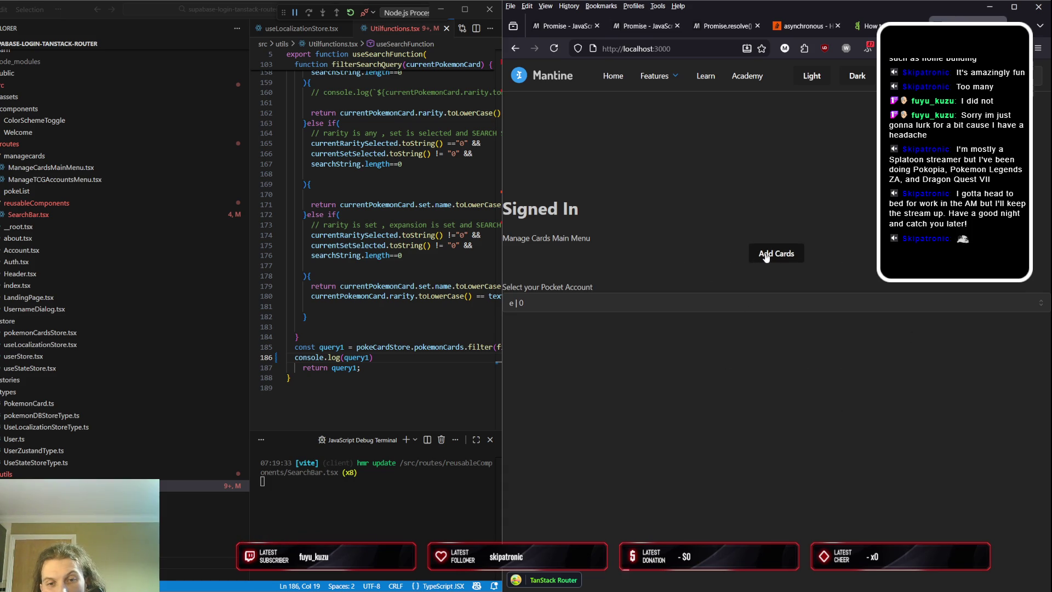
# Reopen the Add cards form, focus its name search, then switch to useLocalizationStore.tsx
pyautogui.click(766, 256)
pyautogui.click(571, 359)
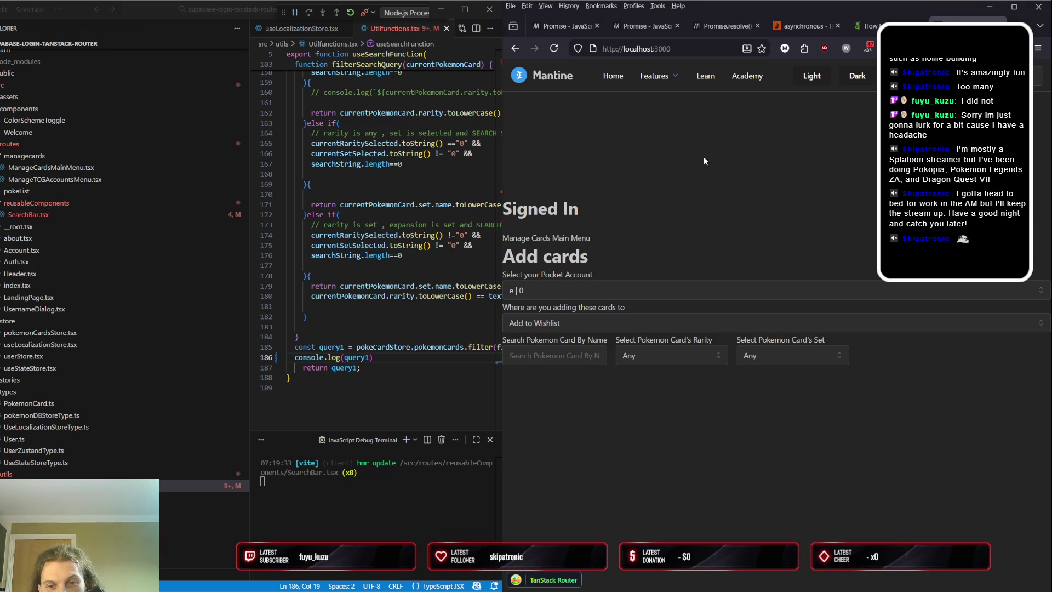
pyautogui.click(415, 319)
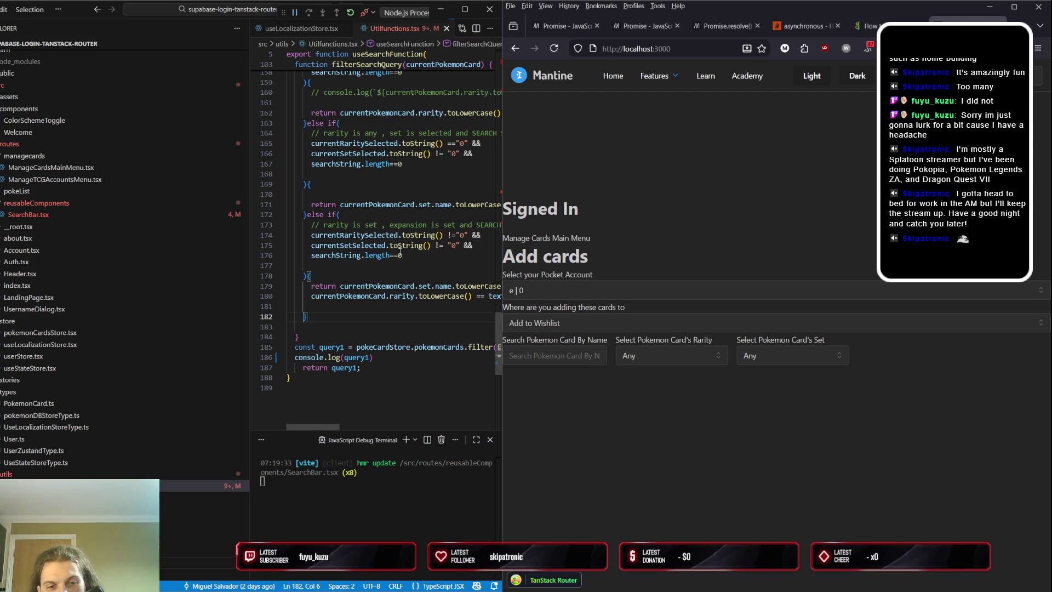
pyautogui.scroll(2, 399, 251)
pyautogui.scroll(2, 400, 252)
pyautogui.scroll(2, 400, 252)
pyautogui.scroll(3, 399, 254)
pyautogui.scroll(3, 400, 257)
pyautogui.scroll(4, 401, 256)
pyautogui.scroll(4, 399, 255)
pyautogui.scroll(3, 400, 252)
pyautogui.scroll(3, 399, 252)
pyautogui.scroll(2, 399, 251)
pyautogui.scroll(2, 400, 252)
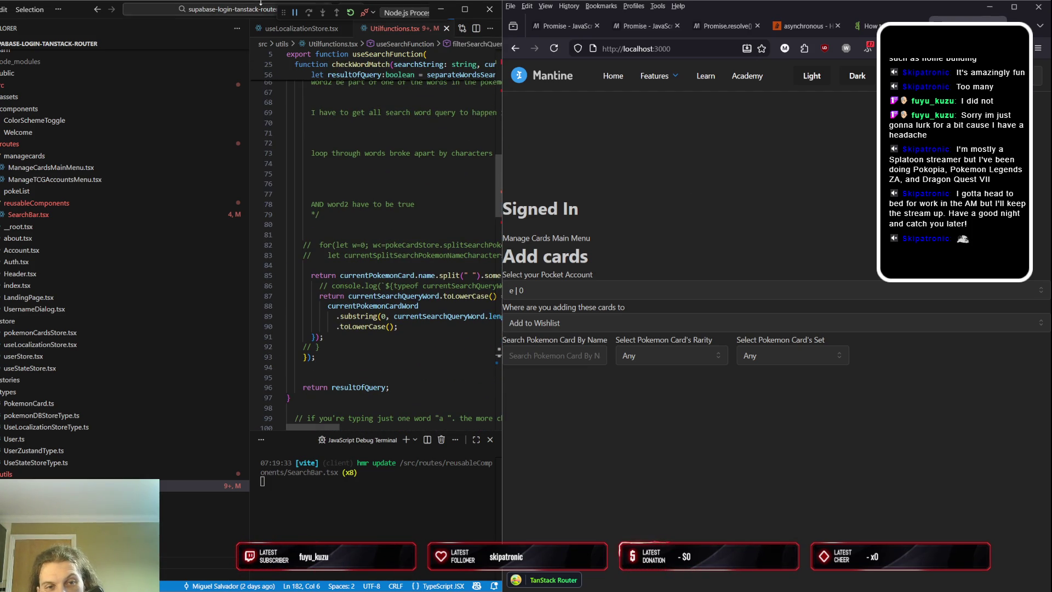
pyautogui.click(280, 28)
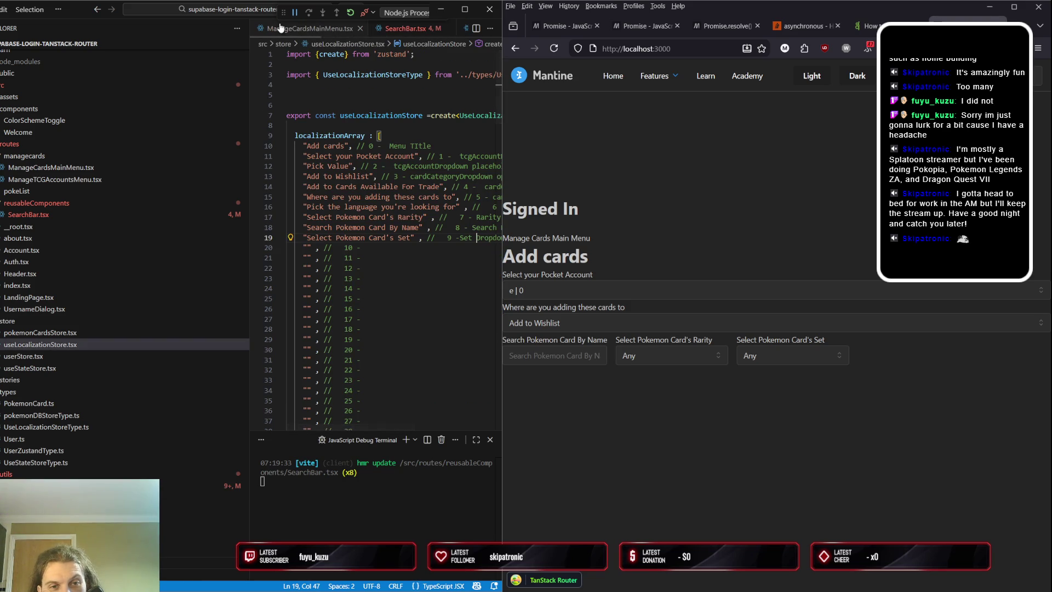
# Review SearchBar.tsx's TextInput placeholder, setInput_searchValue and input_searchValue lines
pyautogui.click(405, 28)
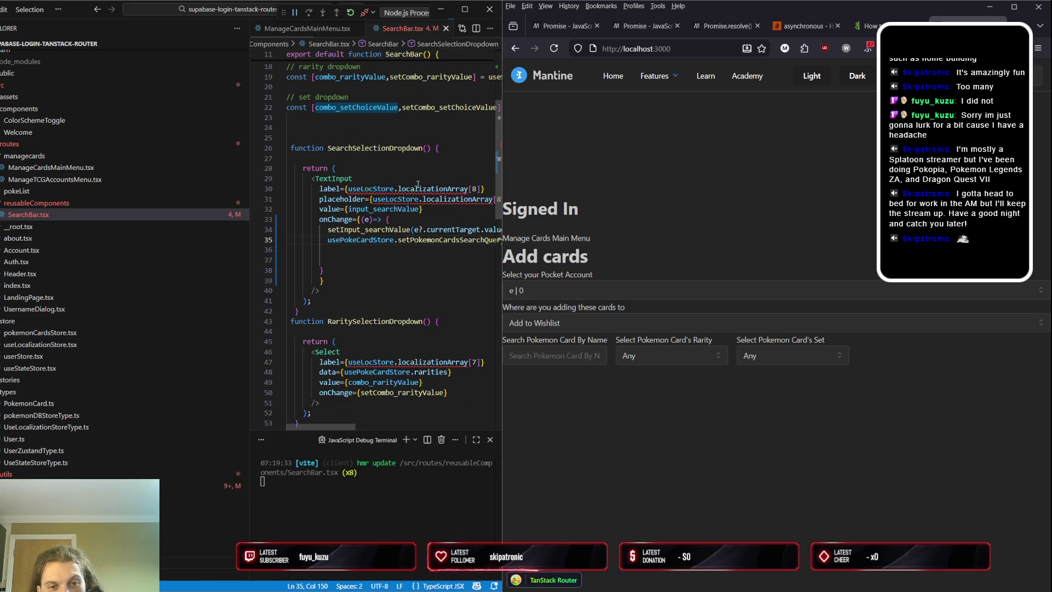
pyautogui.click(412, 199)
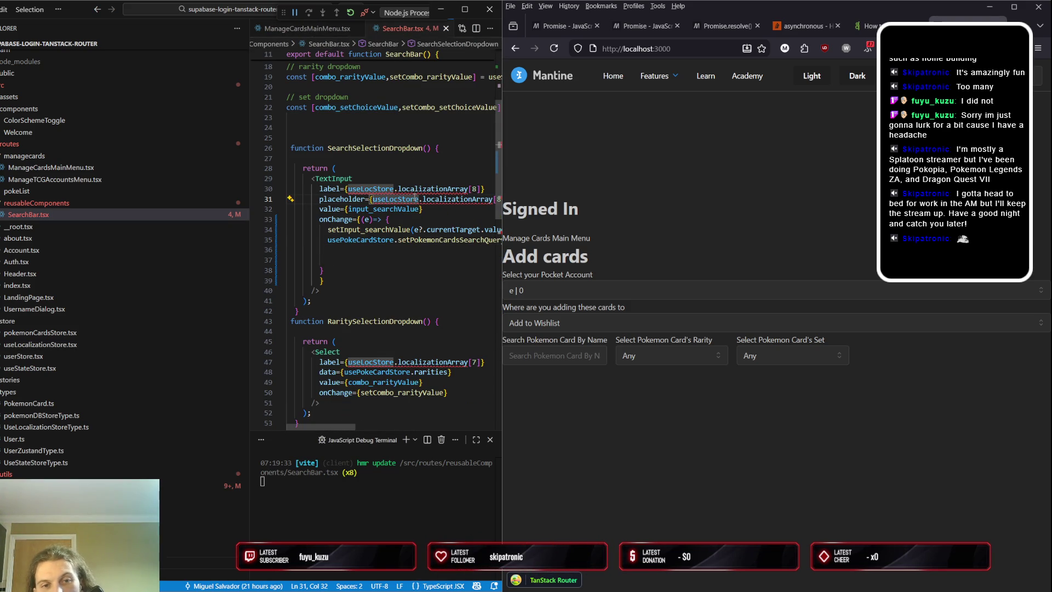
pyautogui.scroll(2, 415, 199)
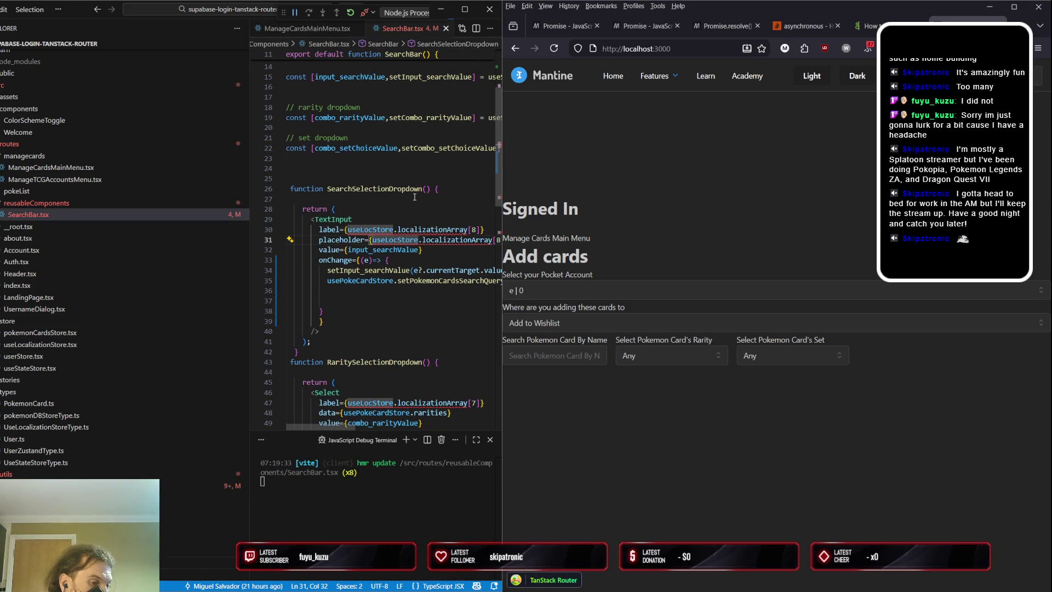
pyautogui.scroll(3, 415, 197)
pyautogui.scroll(2, 415, 197)
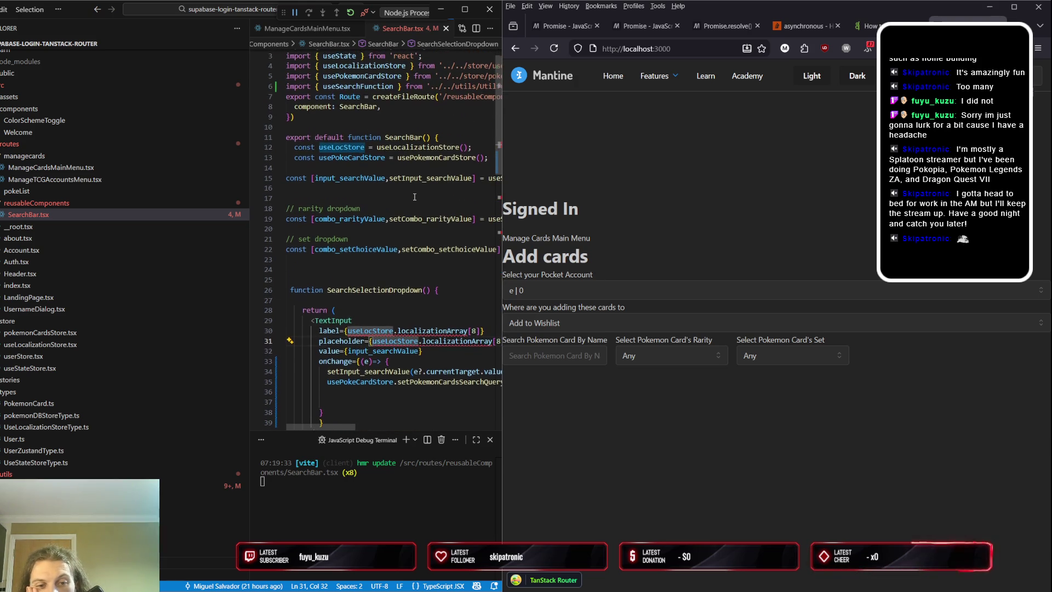
pyautogui.scroll(-5, 415, 198)
pyautogui.scroll(-4, 414, 198)
pyautogui.scroll(-5, 414, 197)
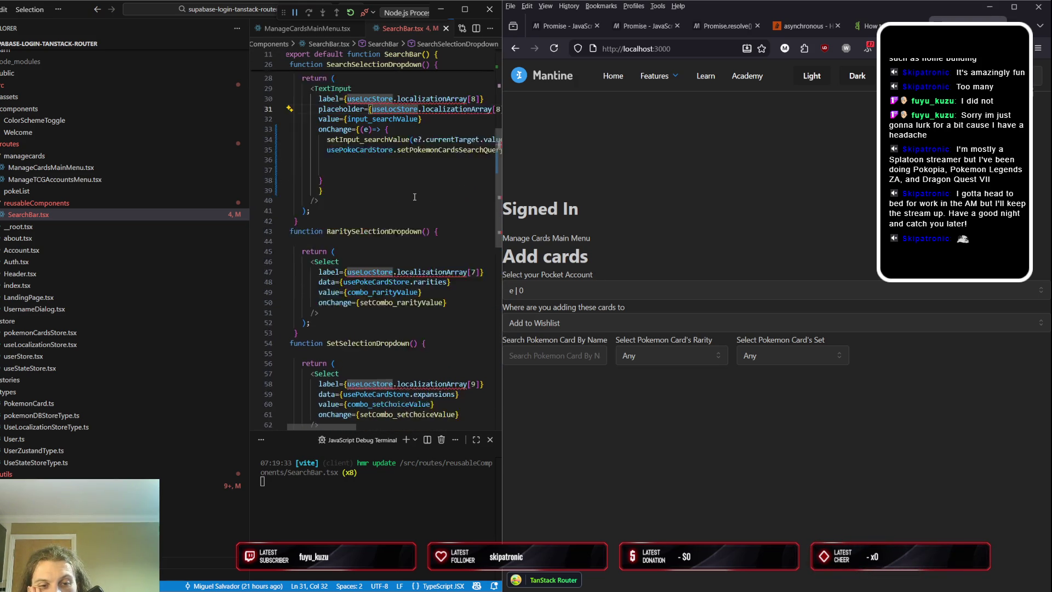
pyautogui.scroll(-4, 415, 198)
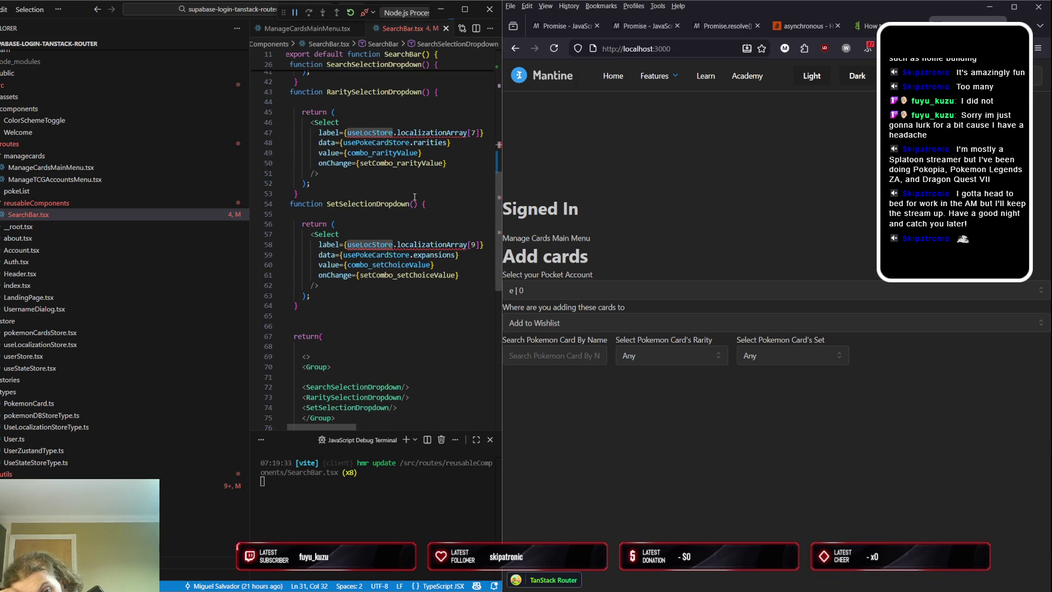
pyautogui.scroll(2, 415, 198)
pyautogui.scroll(1, 414, 197)
pyautogui.scroll(2, 414, 197)
pyautogui.scroll(2, 414, 198)
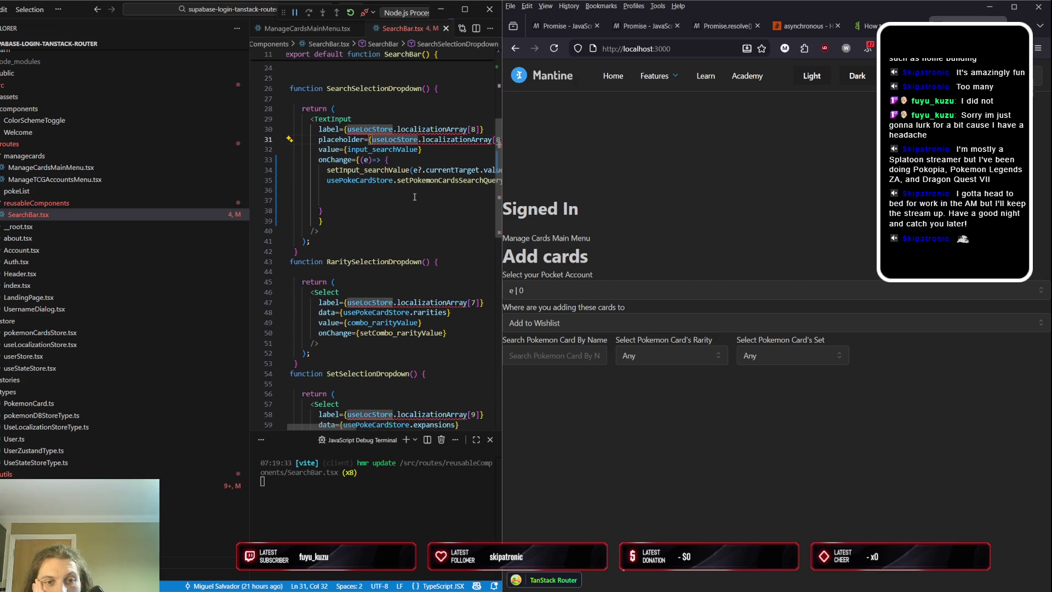
pyautogui.scroll(1, 415, 197)
pyautogui.scroll(1, 414, 198)
pyautogui.click(382, 203)
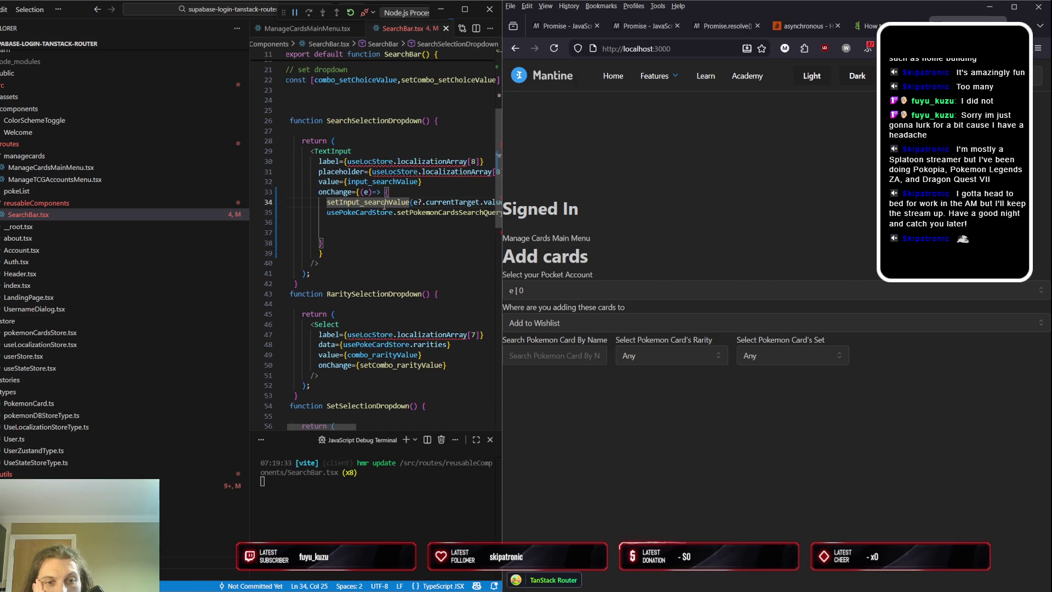
pyautogui.hscroll(1, 382, 205)
pyautogui.hscroll(-1, 383, 206)
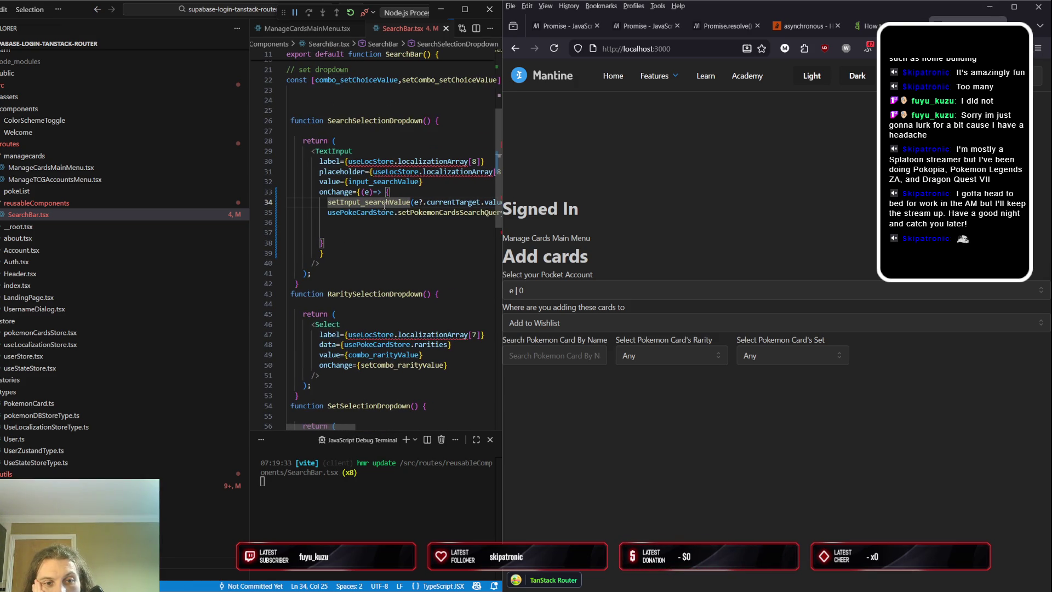
pyautogui.click(374, 182)
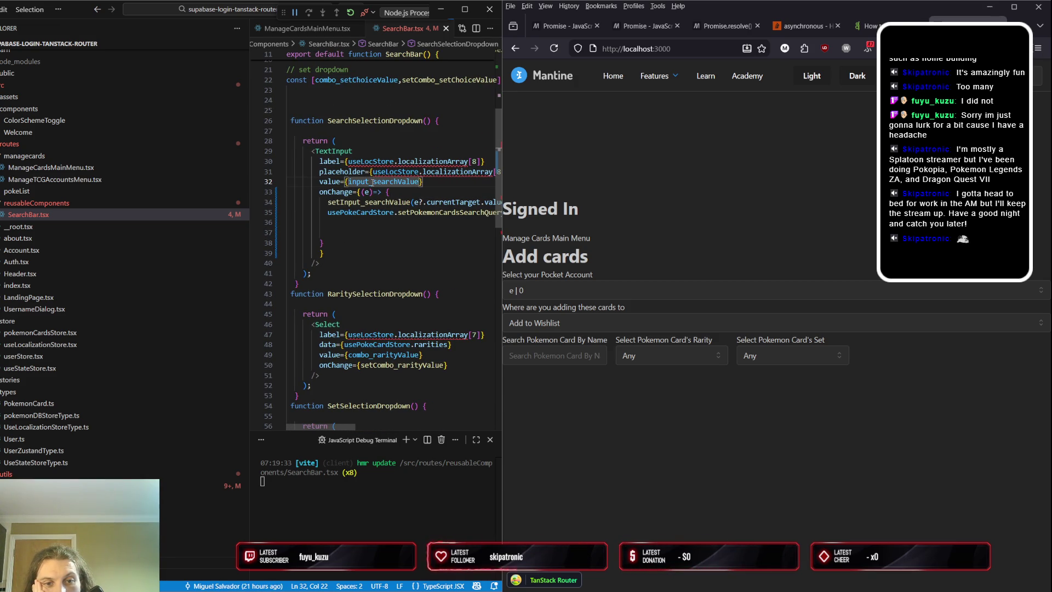
# Search 'textinput mantine' in a new tab and load the mantine.dev TextInput page
pyautogui.hotkey('ctrl', 't')
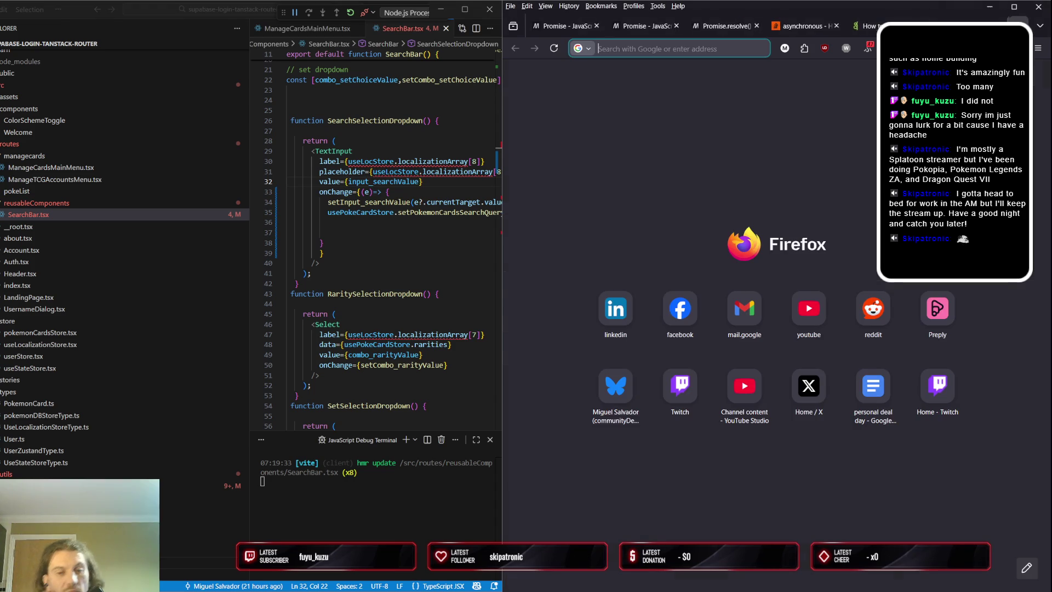
pyautogui.write('textinput mantine')
pyautogui.press('Return')
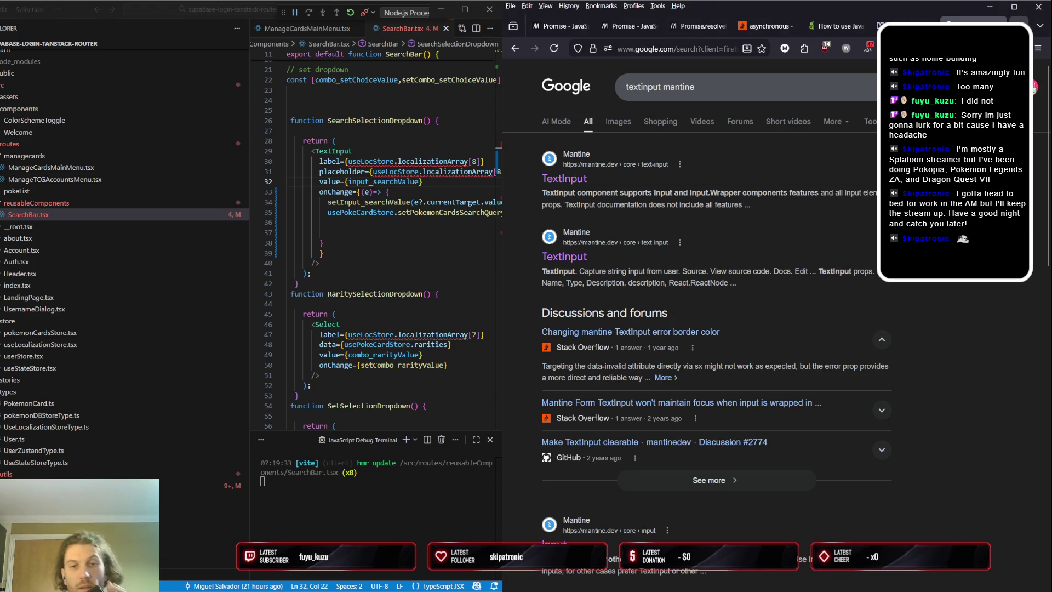
pyautogui.click(596, 166)
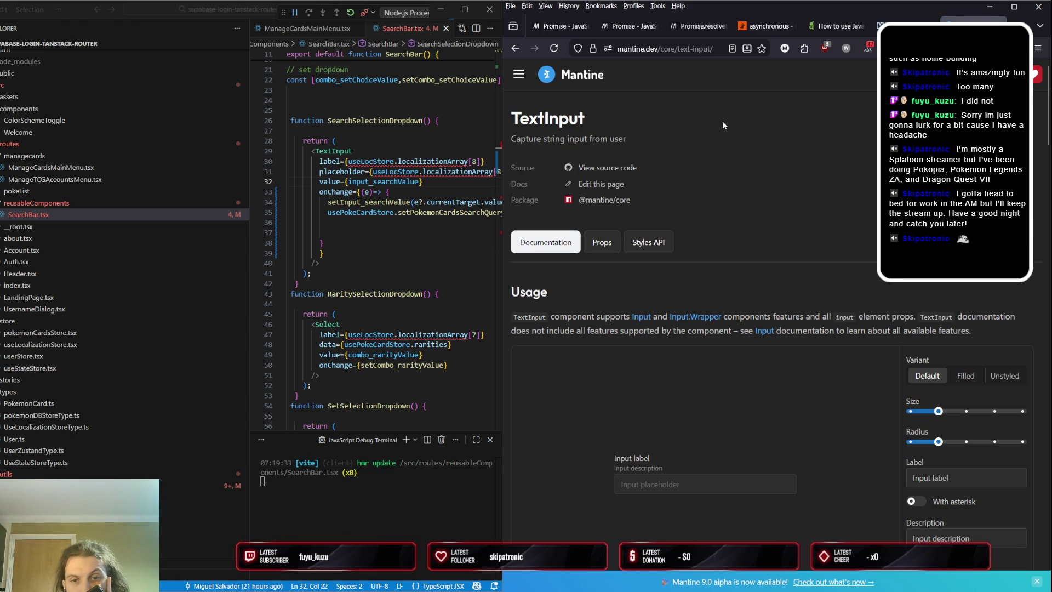
pyautogui.scroll(-3, 719, 128)
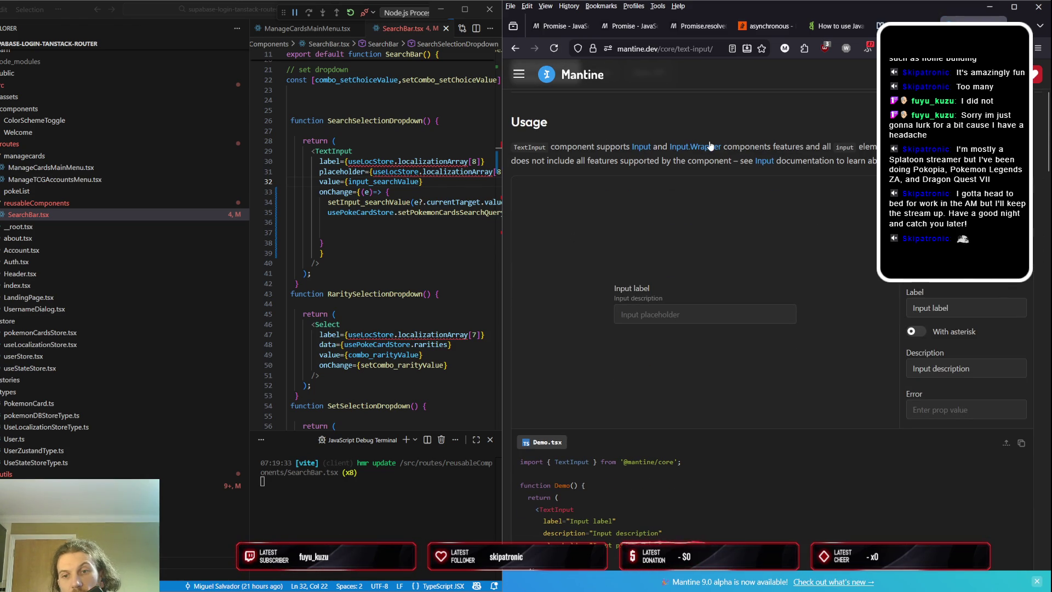
pyautogui.scroll(-5, 730, 184)
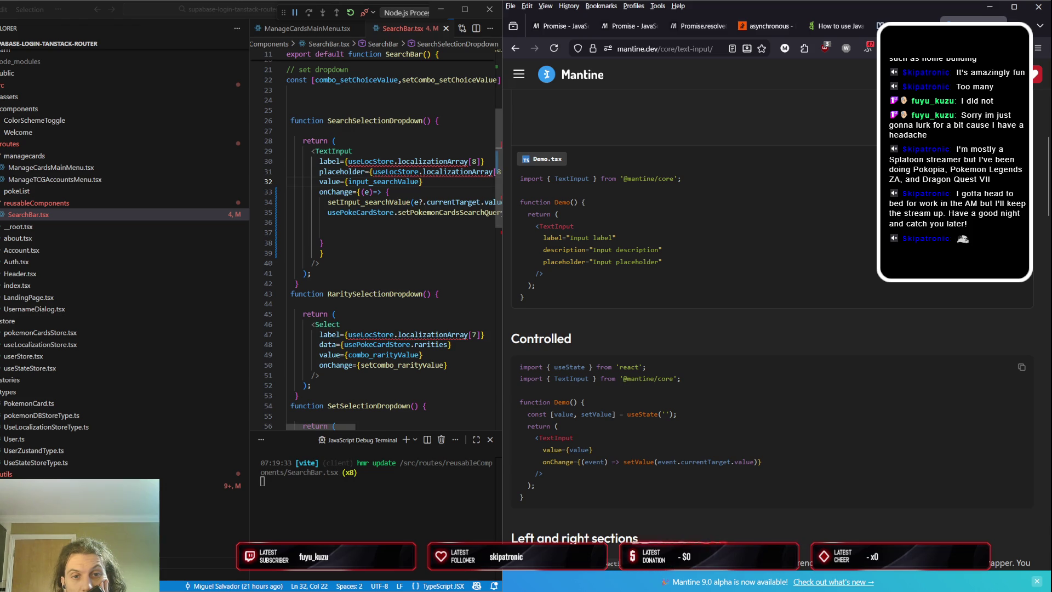
pyautogui.moveTo(334, 427)
pyautogui.mouseDown()
pyautogui.moveTo(350, 427)
pyautogui.moveTo(321, 430)
pyautogui.mouseUp()
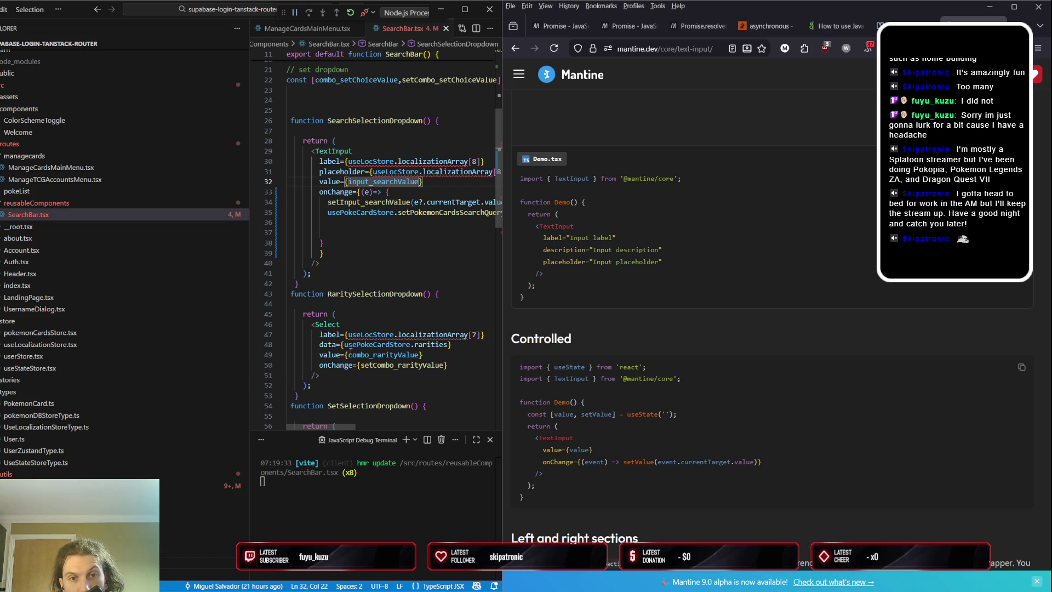
pyautogui.scroll(1, 357, 207)
pyautogui.scroll(6, 358, 207)
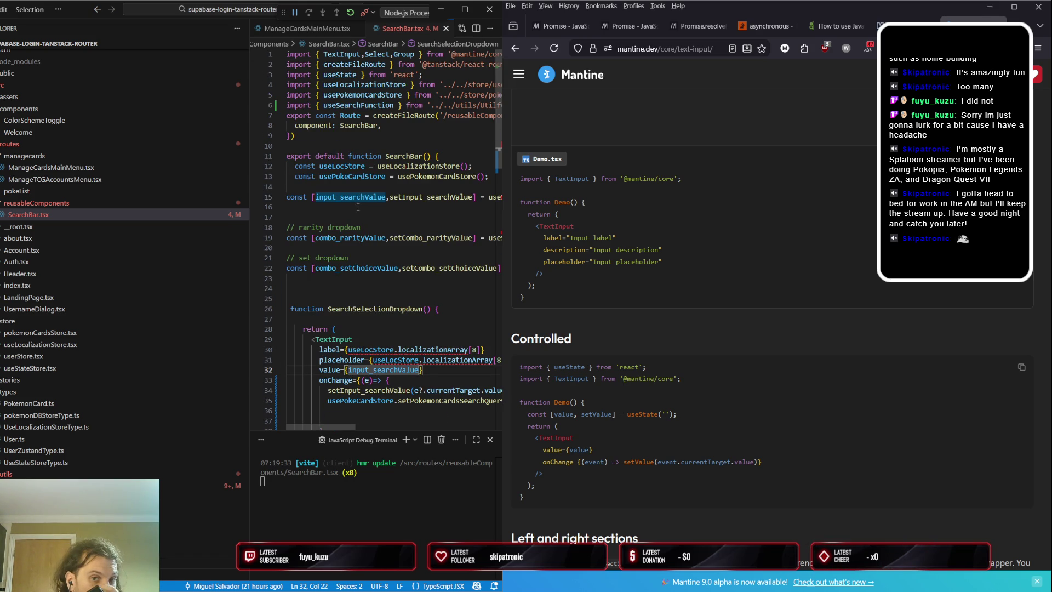
pyautogui.moveTo(330, 428)
pyautogui.mouseDown()
pyautogui.moveTo(367, 417)
pyautogui.moveTo(301, 401)
pyautogui.mouseUp()
pyautogui.scroll(-4, 315, 297)
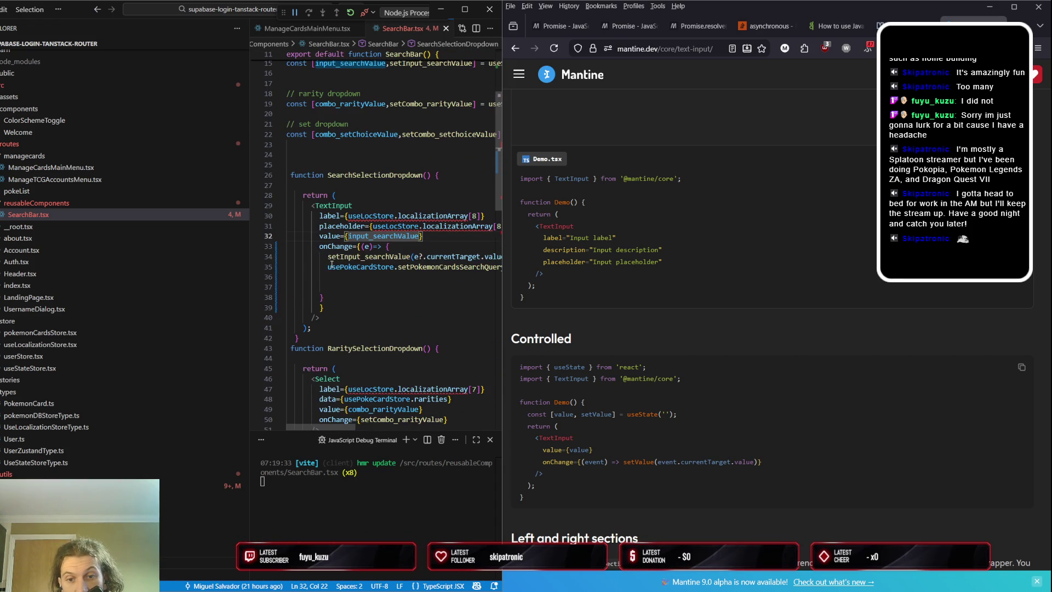
# Comment out usePokeCardStore.setPokemonCardsSearchQuery in the onChange handler, then go to the card app
pyautogui.click(300, 339)
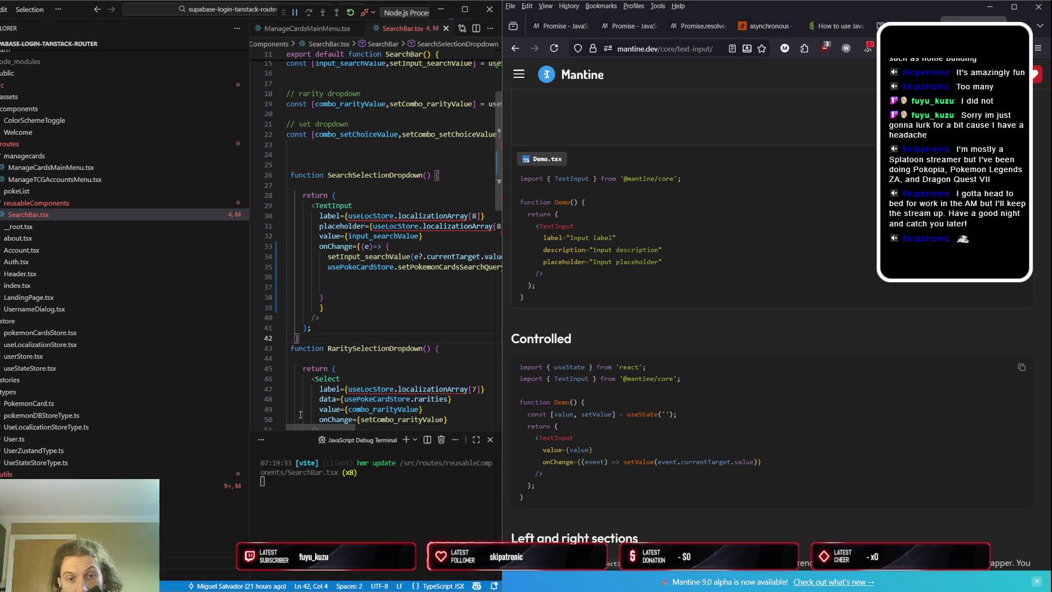
pyautogui.click(382, 267)
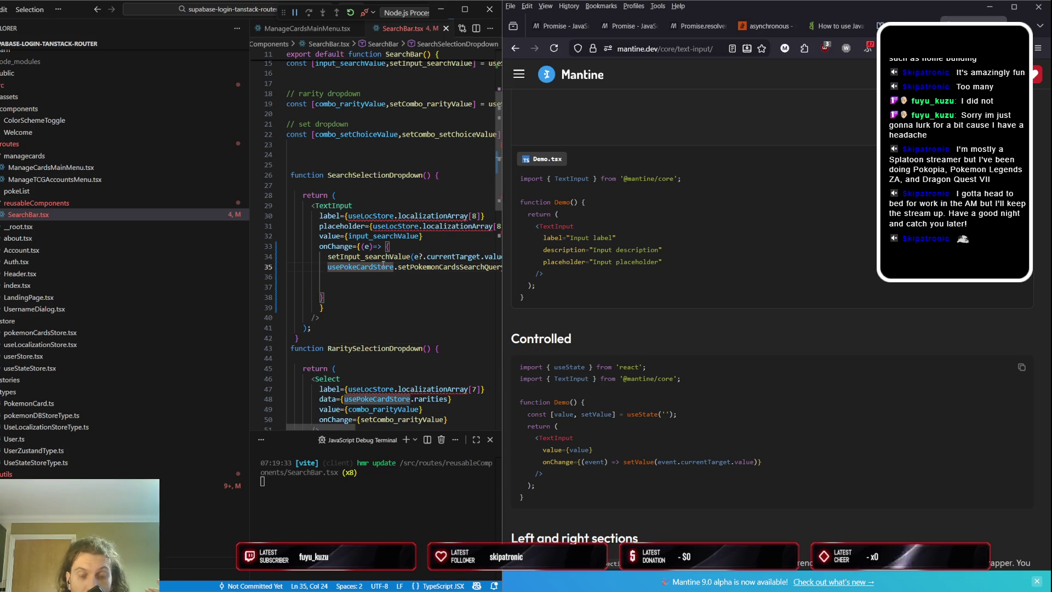
pyautogui.hotkey('ctrl', '/')
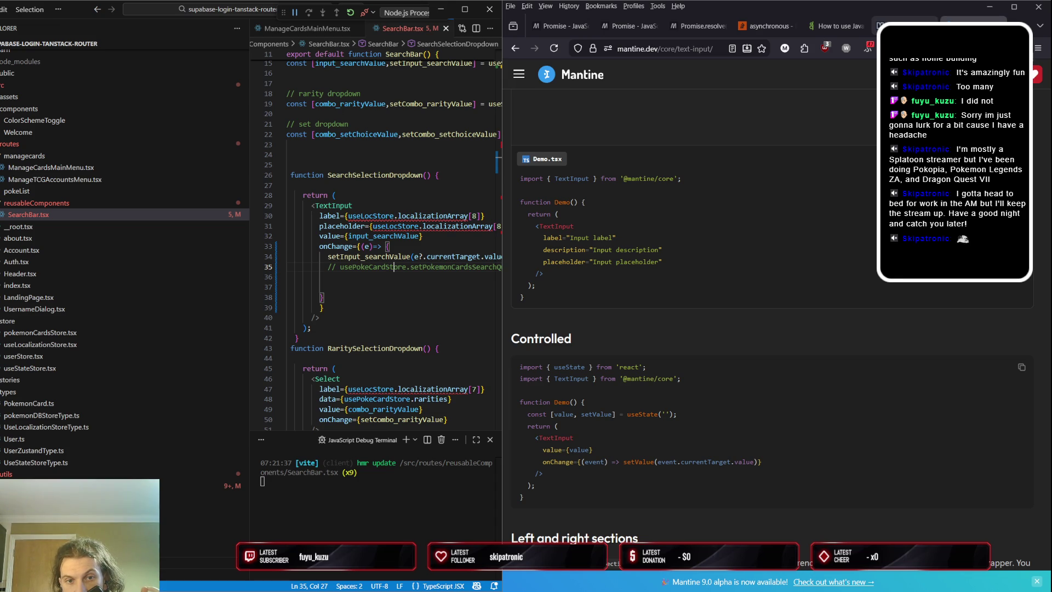
pyautogui.click(904, 25)
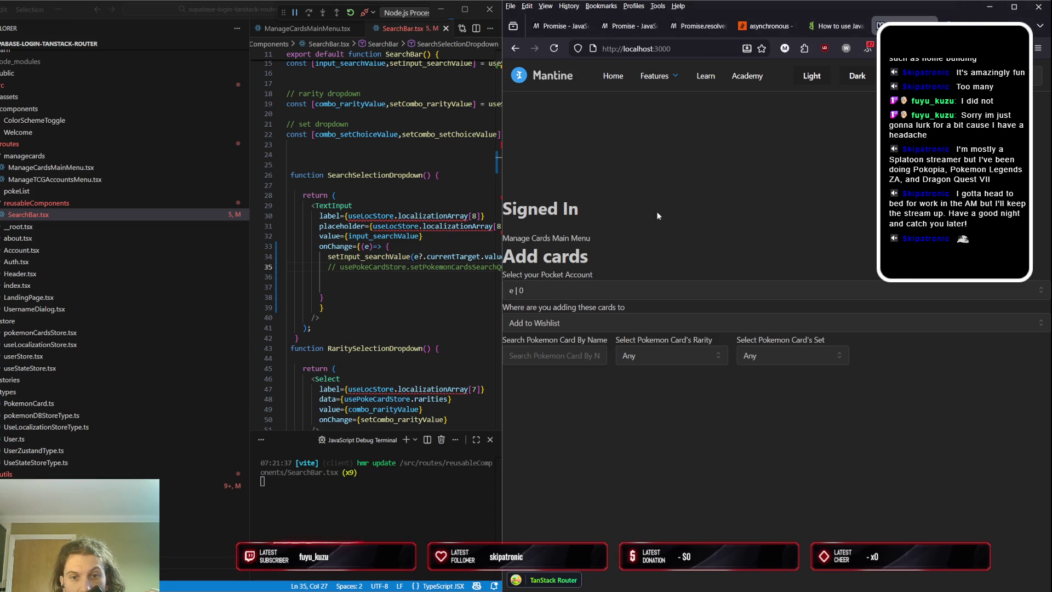
# Reload the card app to test typing 'hin', then return to the onChange arrow in SearchBar.tsx
pyautogui.press('F5')
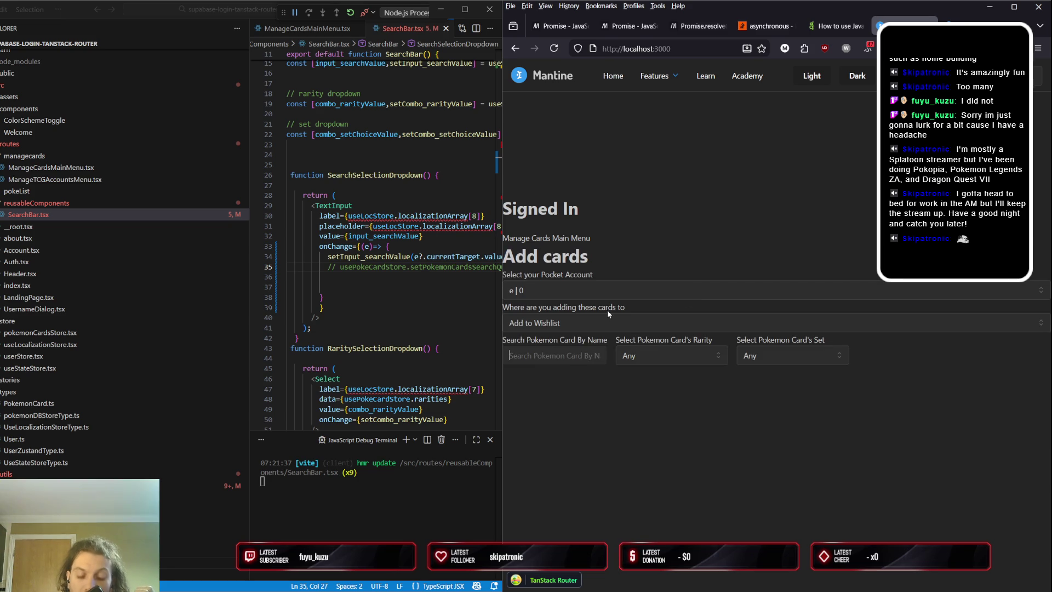
pyautogui.write('hi')
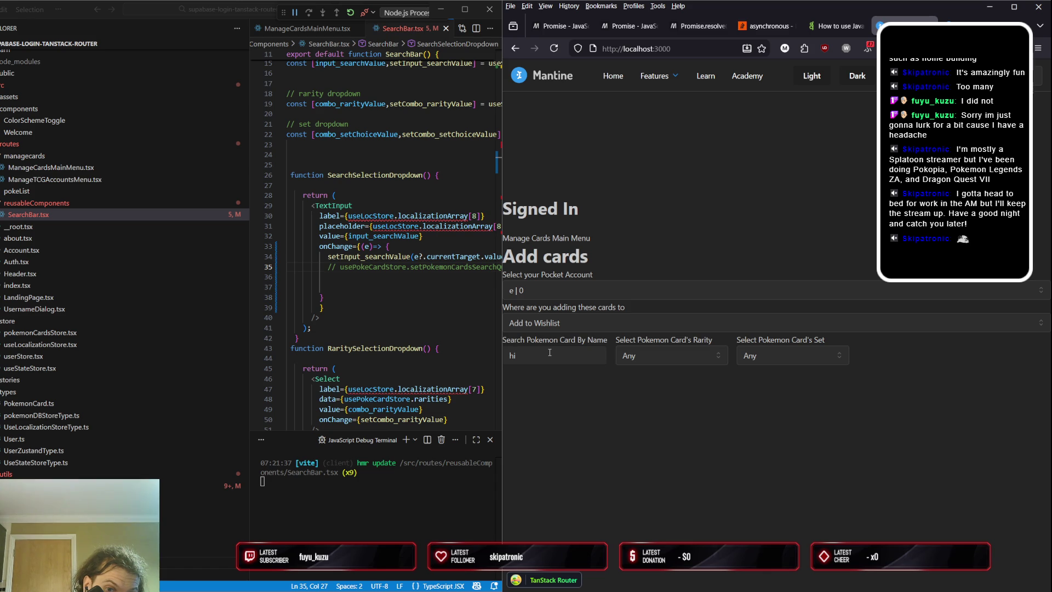
pyautogui.write('n')
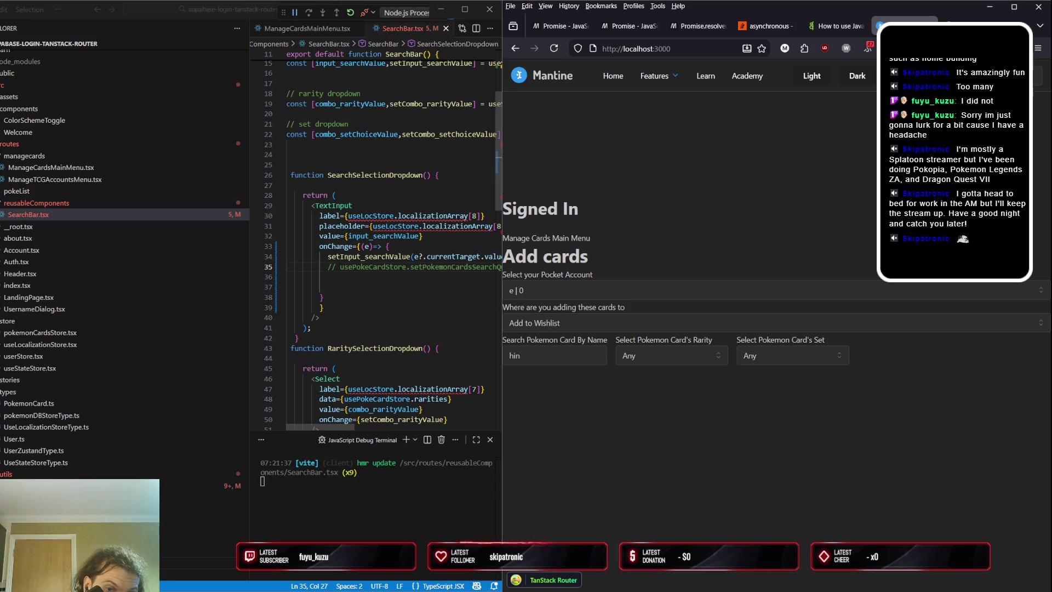
pyautogui.click(450, 247)
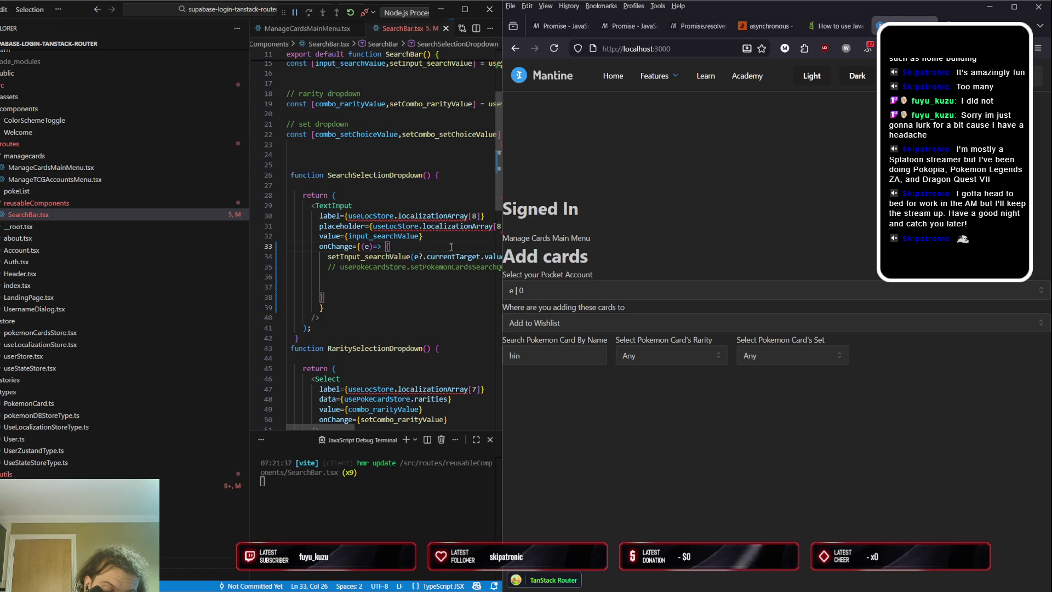
# Remove both braces around the onChange body and save SearchBar.tsx
pyautogui.press('BackSpace')
pyautogui.hotkey('ctrl', 's')
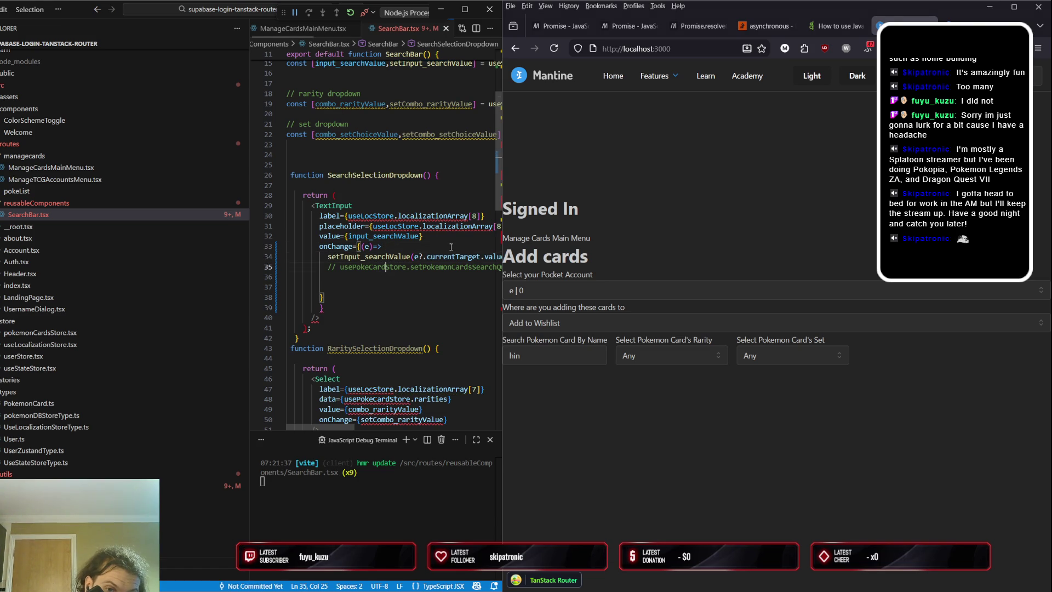
pyautogui.press('Down')
pyautogui.press('Down')
pyautogui.press('Down')
pyautogui.press('BackSpace')
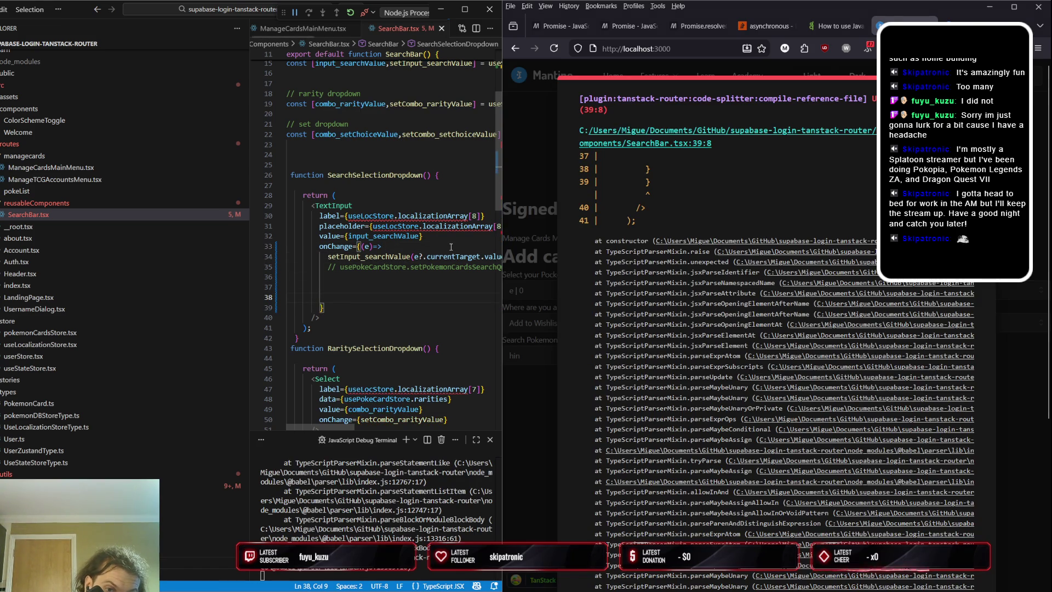
pyautogui.hotkey('ctrl', 's')
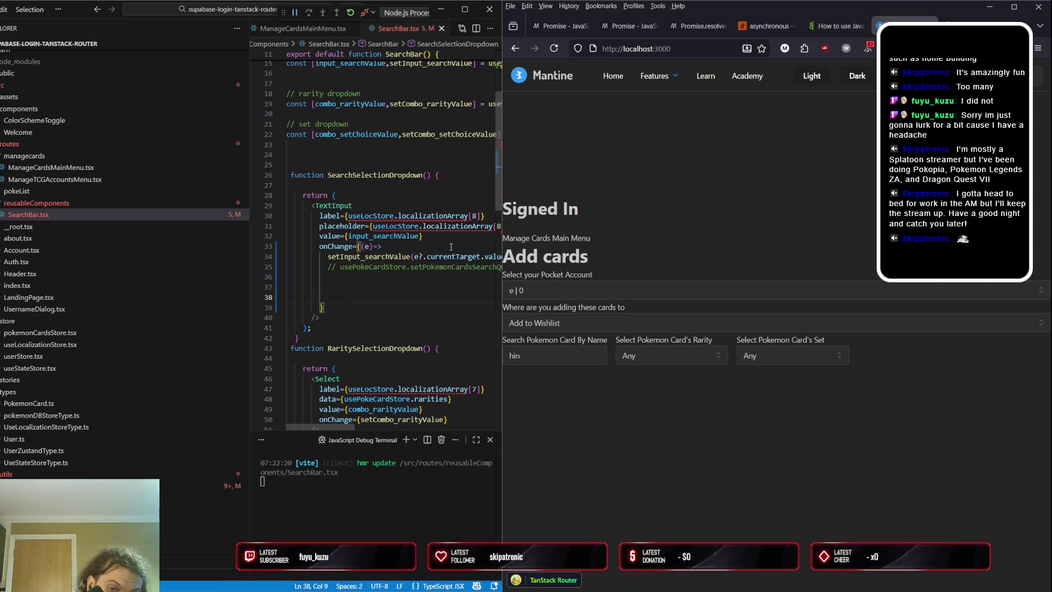
# Reload the card app, retest the name search on Add cards, then return to the Mantine docs
pyautogui.click(547, 352)
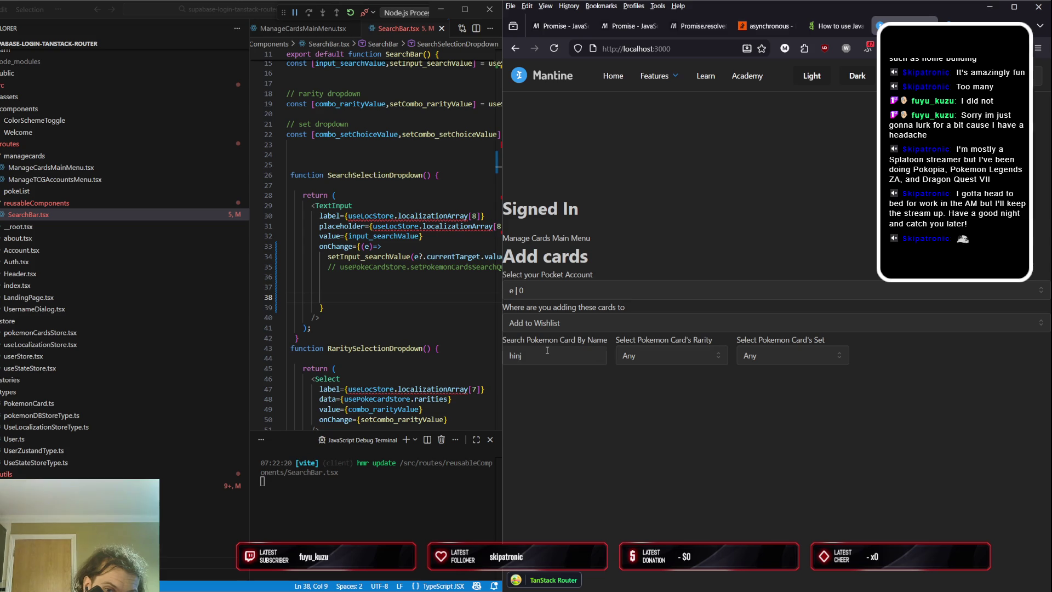
pyautogui.press('F5')
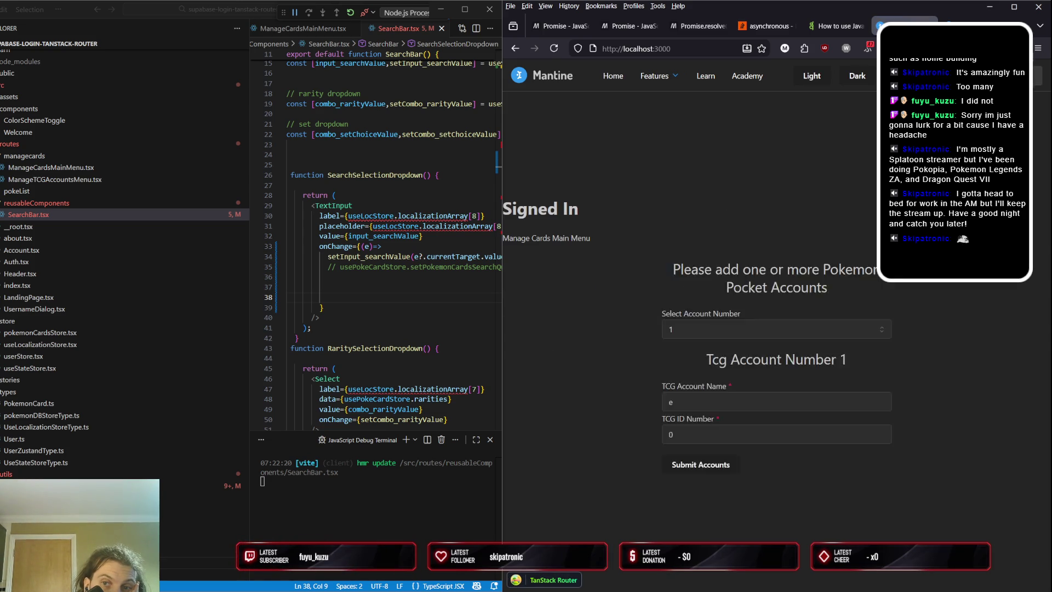
pyautogui.click(763, 250)
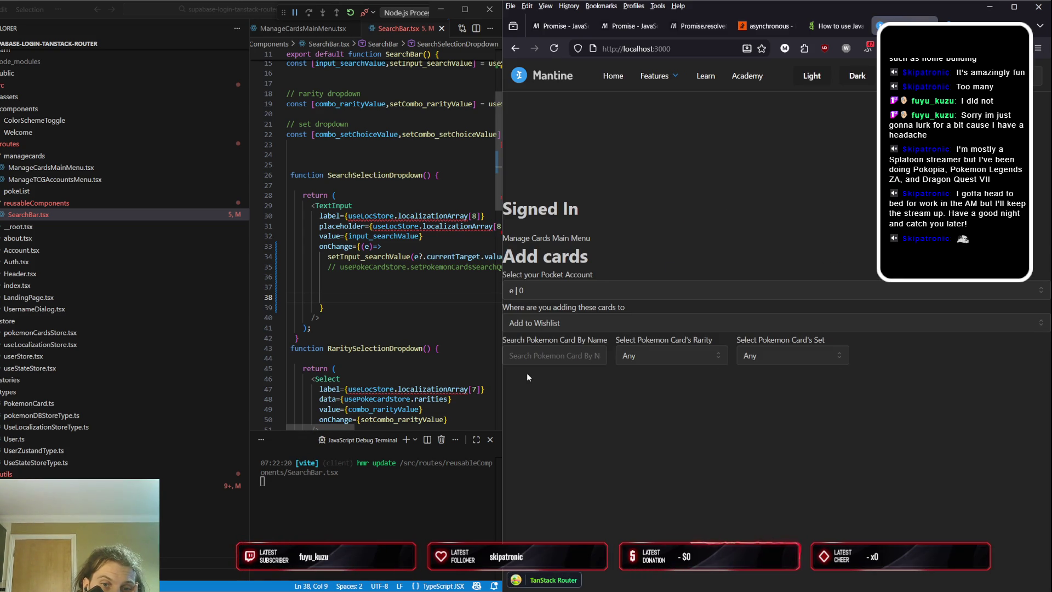
pyautogui.click(574, 362)
pyautogui.write('g')
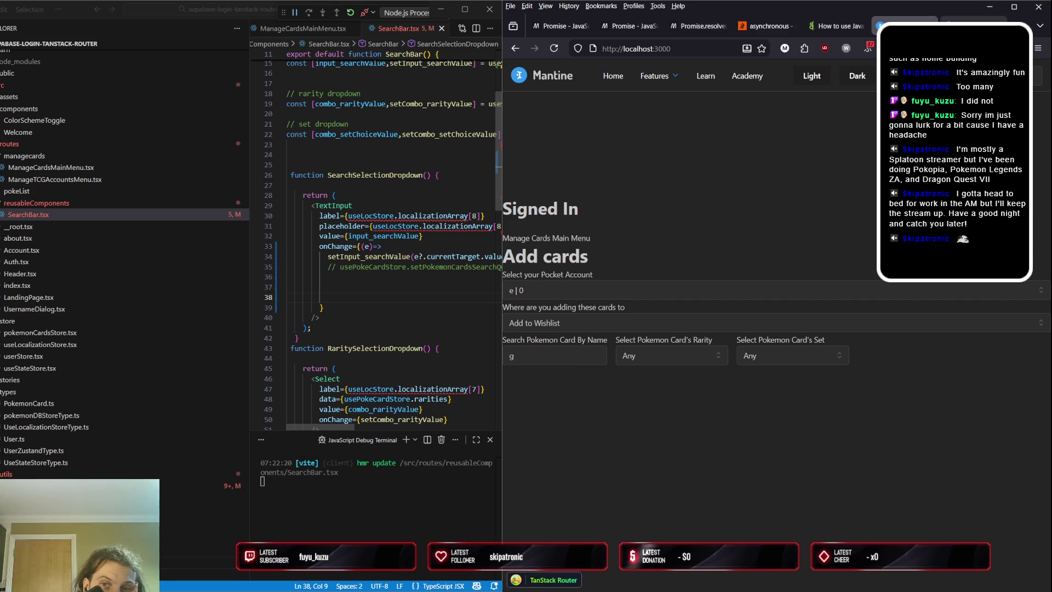
pyautogui.hotkey('ctrl', 'Tab')
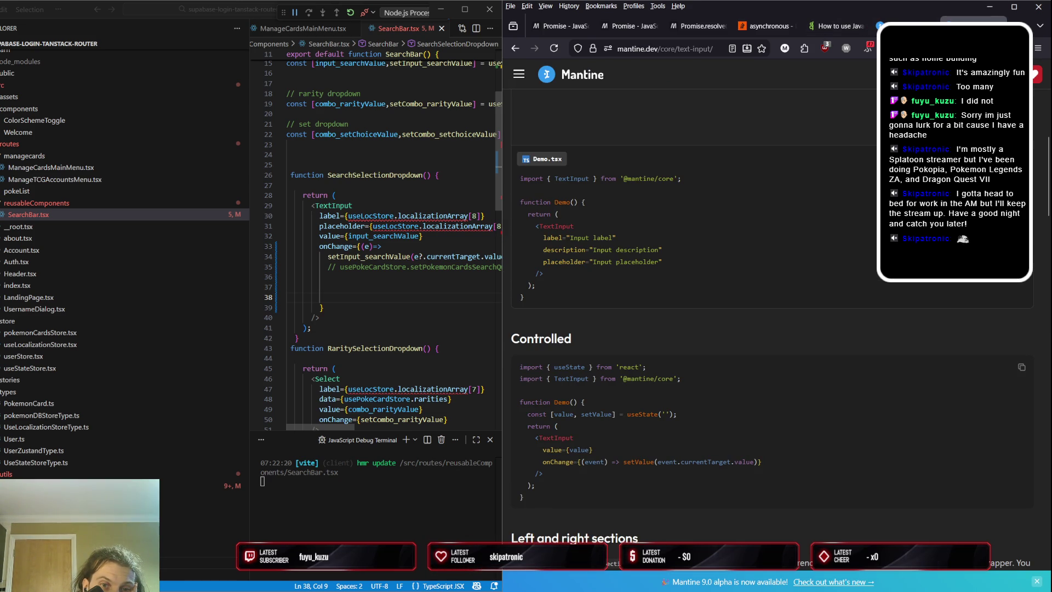
# Comment out the TextInput placeholder line and try the Mantine demo inputs
pyautogui.click(423, 226)
pyautogui.hotkey('ctrl', '/')
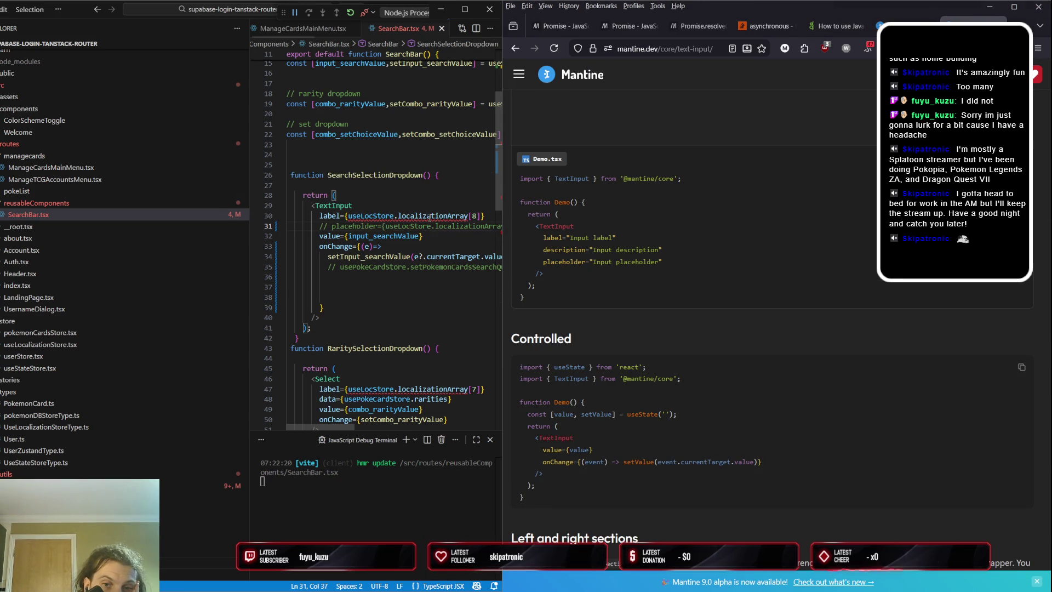
pyautogui.scroll(1, 773, 329)
pyautogui.click(659, 201)
pyautogui.write('kjhkjhkjhkjj')
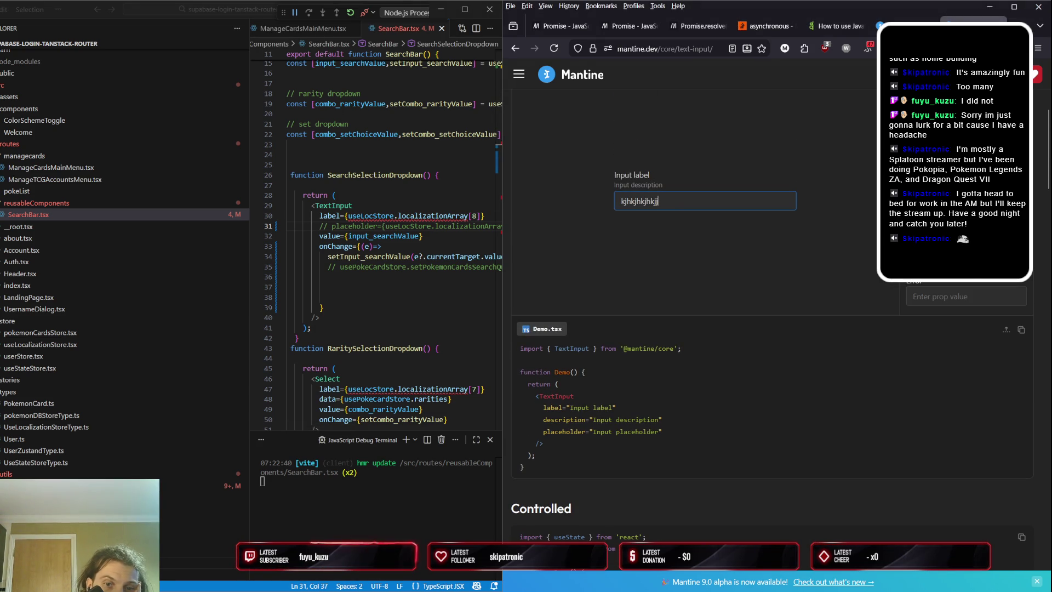
pyautogui.scroll(-3, 679, 245)
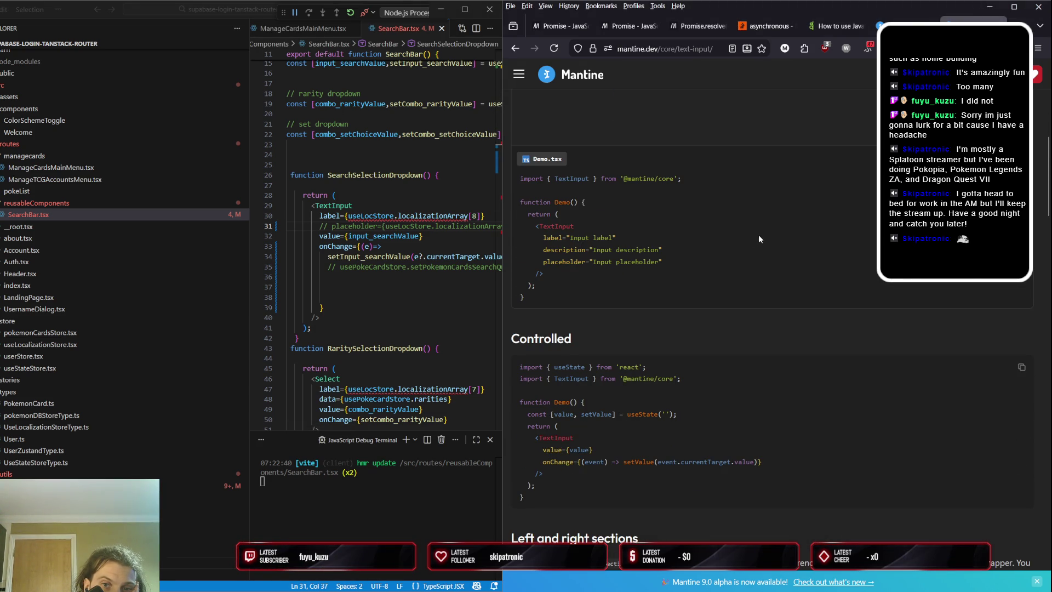
pyautogui.scroll(2, 774, 235)
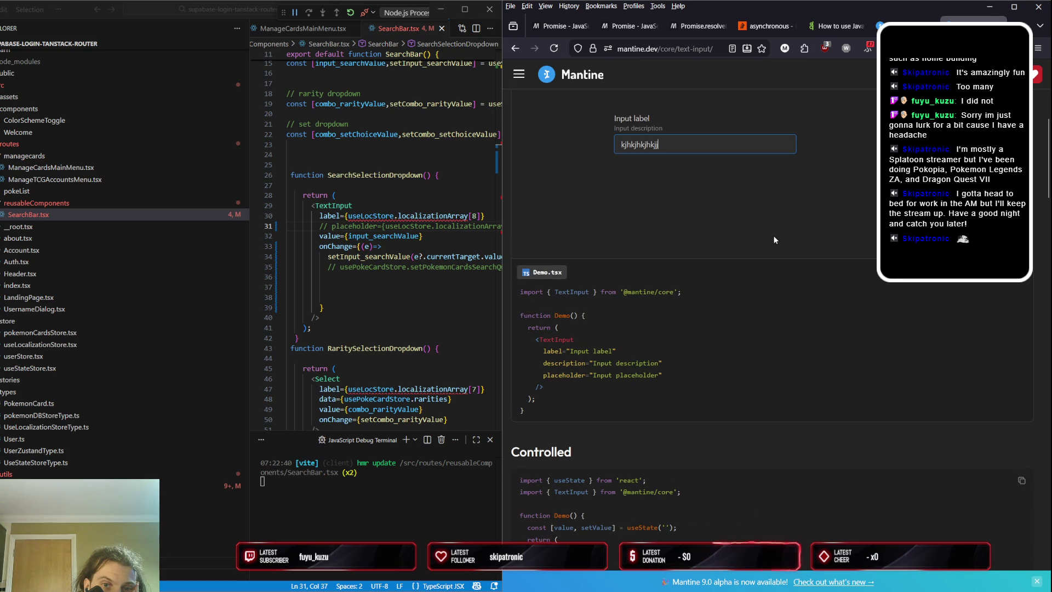
pyautogui.scroll(-3, 774, 235)
pyautogui.scroll(-3, 774, 236)
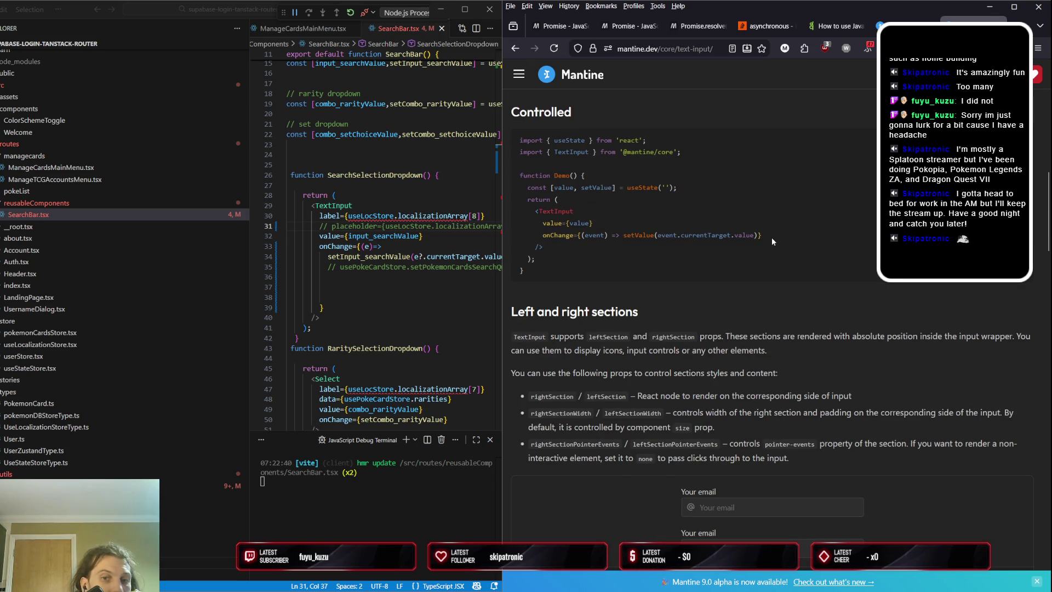
pyautogui.scroll(-3, 773, 236)
pyautogui.click(737, 336)
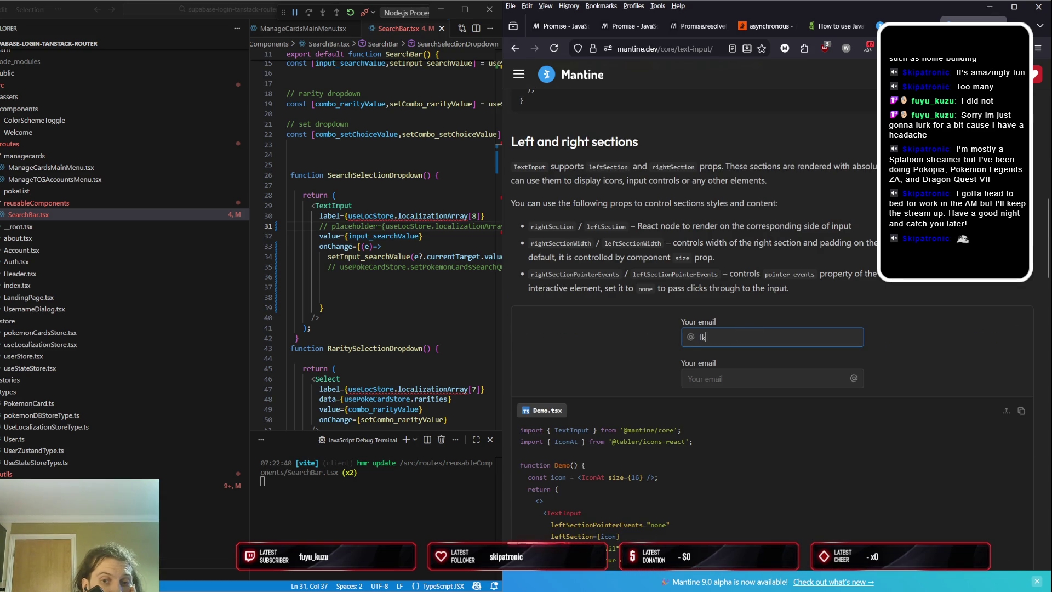
pyautogui.write('lkjkjlkjkjljlkj')
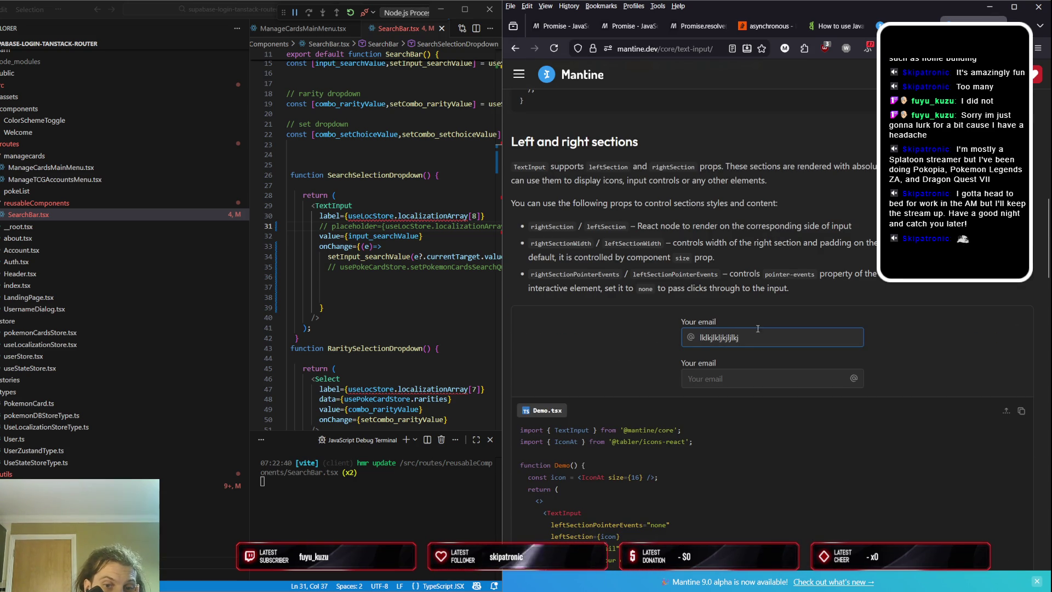
pyautogui.scroll(-2, 754, 344)
pyautogui.scroll(-2, 754, 344)
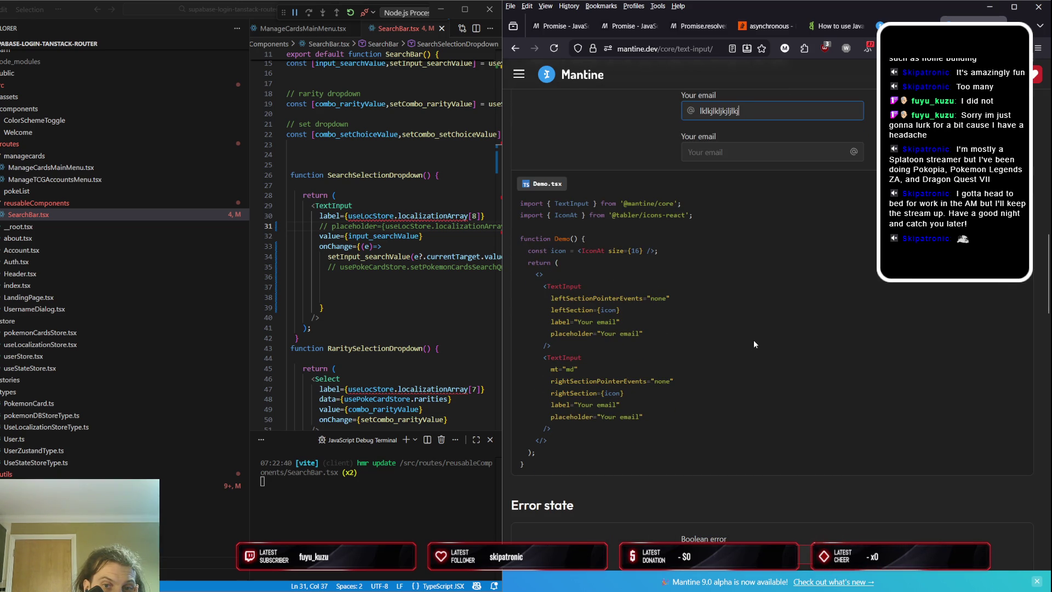
pyautogui.scroll(-4, 658, 330)
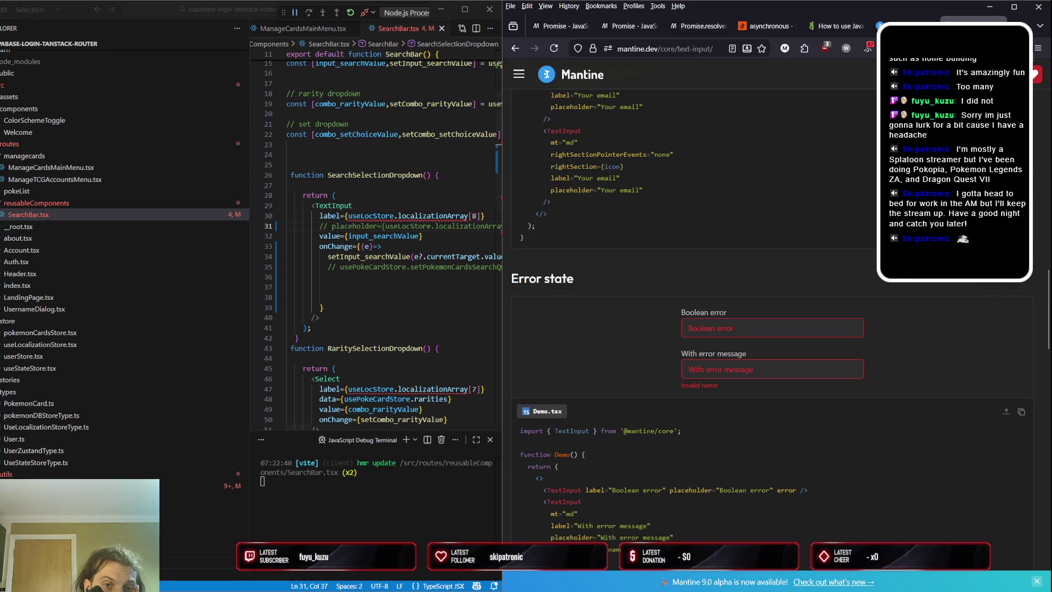
# Select setInput_searchValue in the commented store line, then switch to the running card app
pyautogui.click(357, 267)
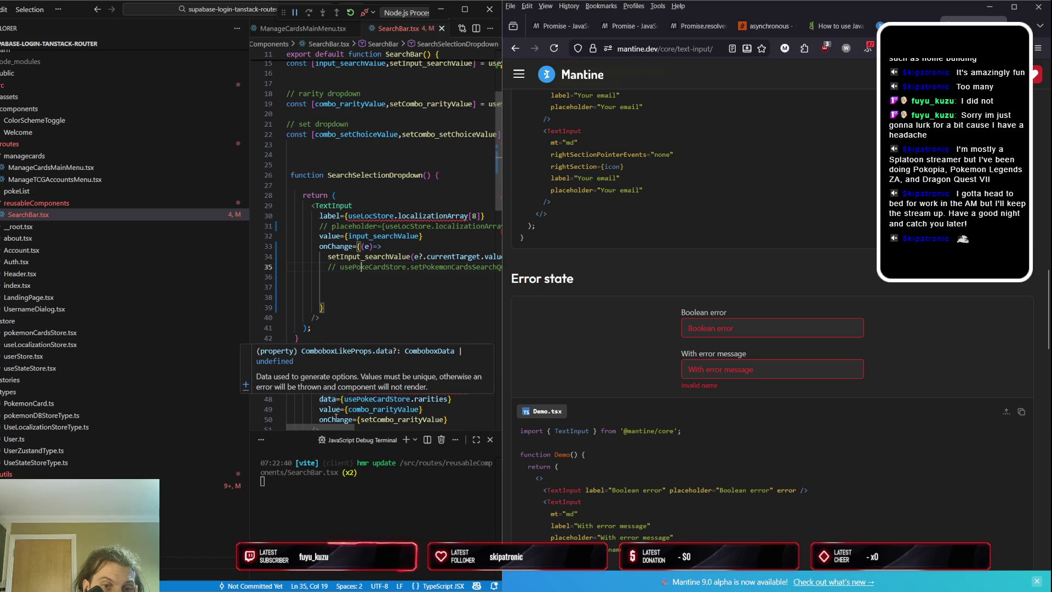
pyautogui.doubleClick(366, 256)
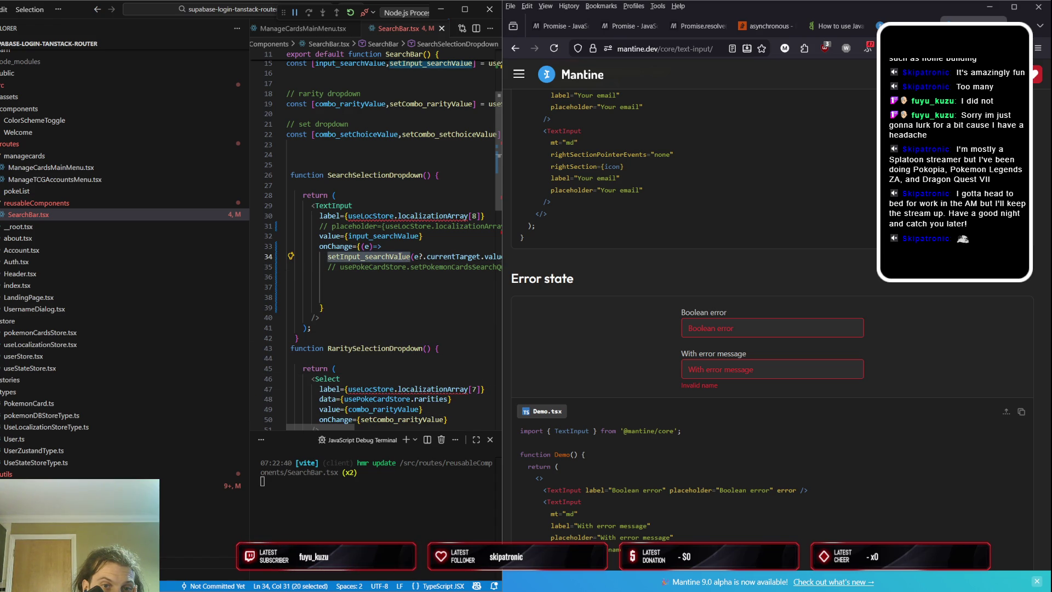
pyautogui.scroll(5, 436, 249)
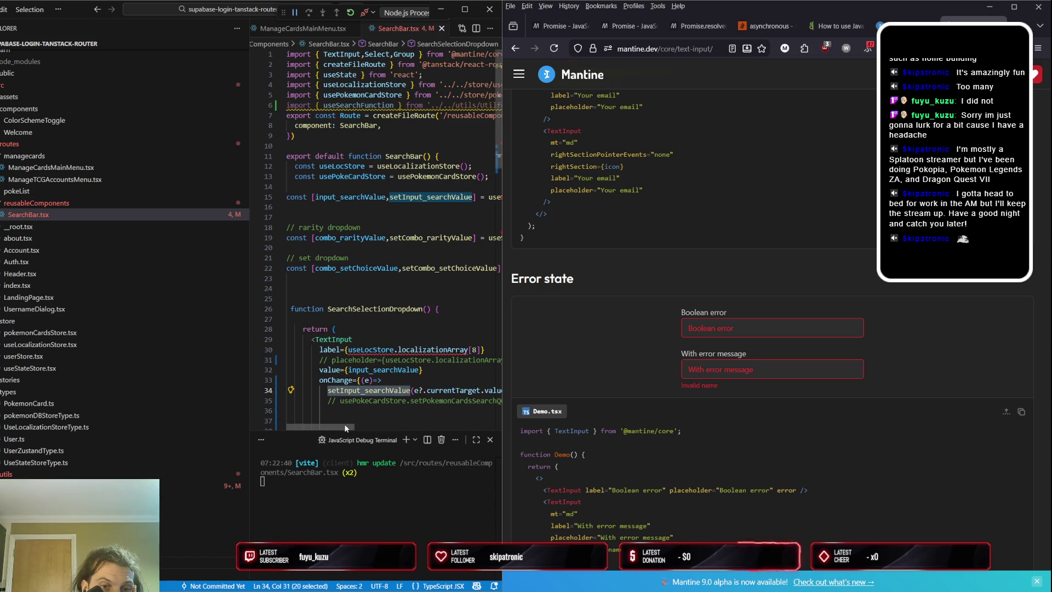
pyautogui.scroll(-3, 363, 412)
pyautogui.scroll(3, 378, 272)
pyautogui.scroll(-4, 382, 257)
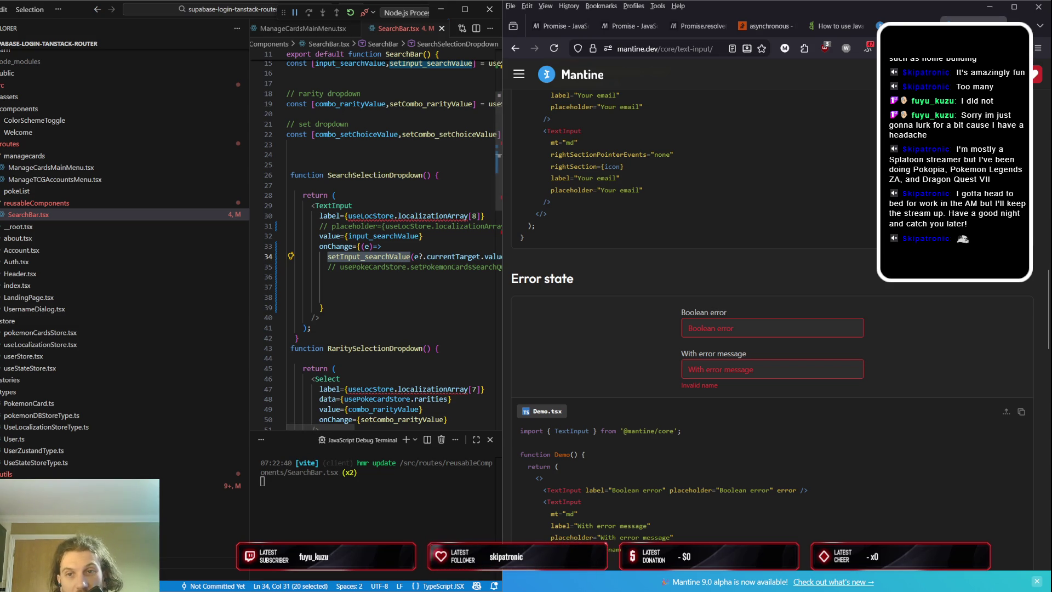
pyautogui.click(900, 26)
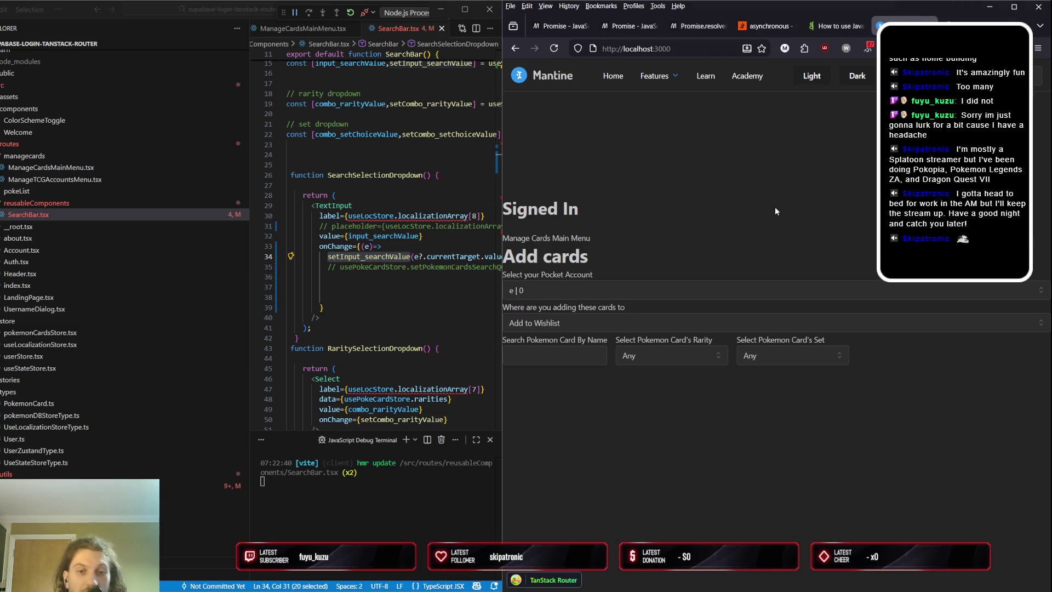
# Reload the app, reopen Add cards to test 'svbp', then Alt+Tab to Obsidian
pyautogui.press('F5')
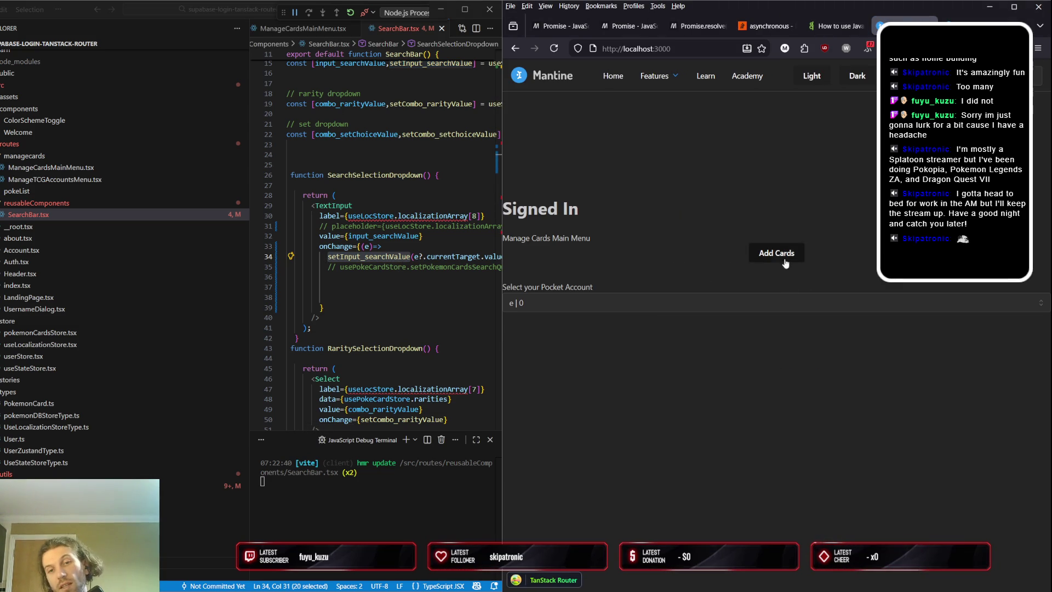
pyautogui.click(786, 260)
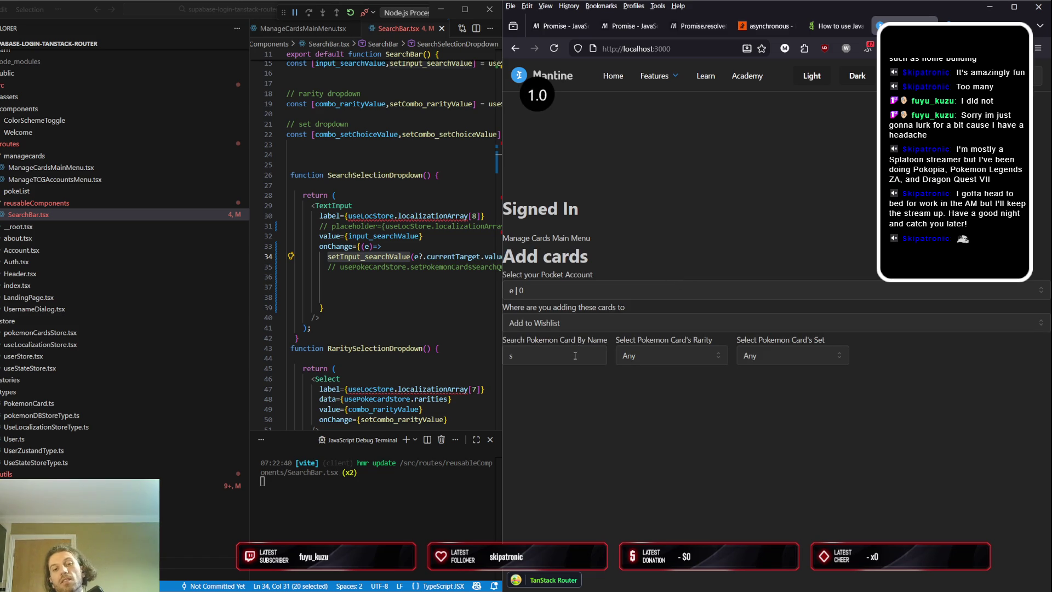
pyautogui.write('sv')
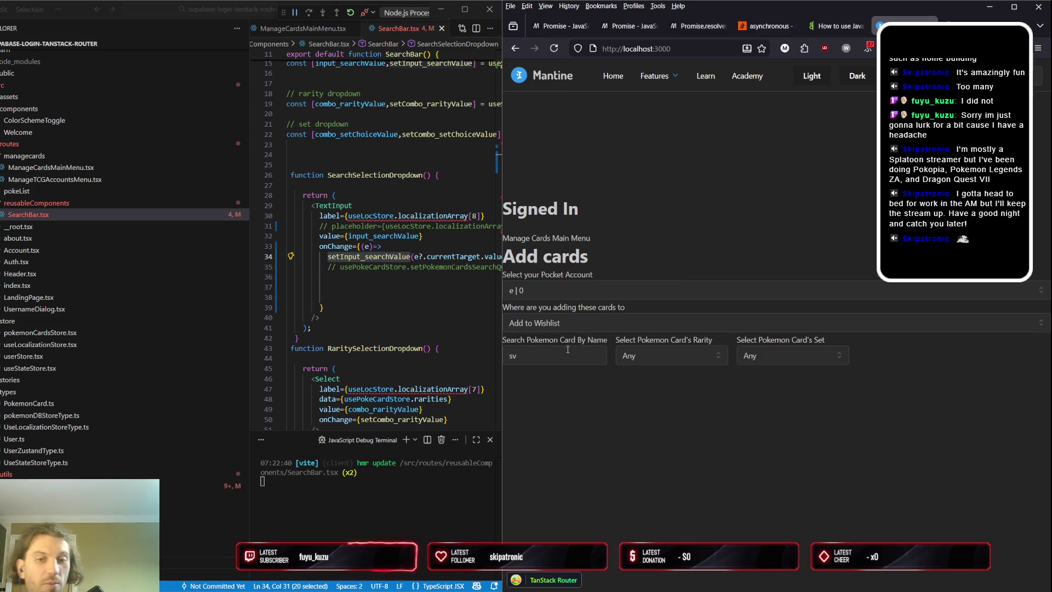
pyautogui.write('b')
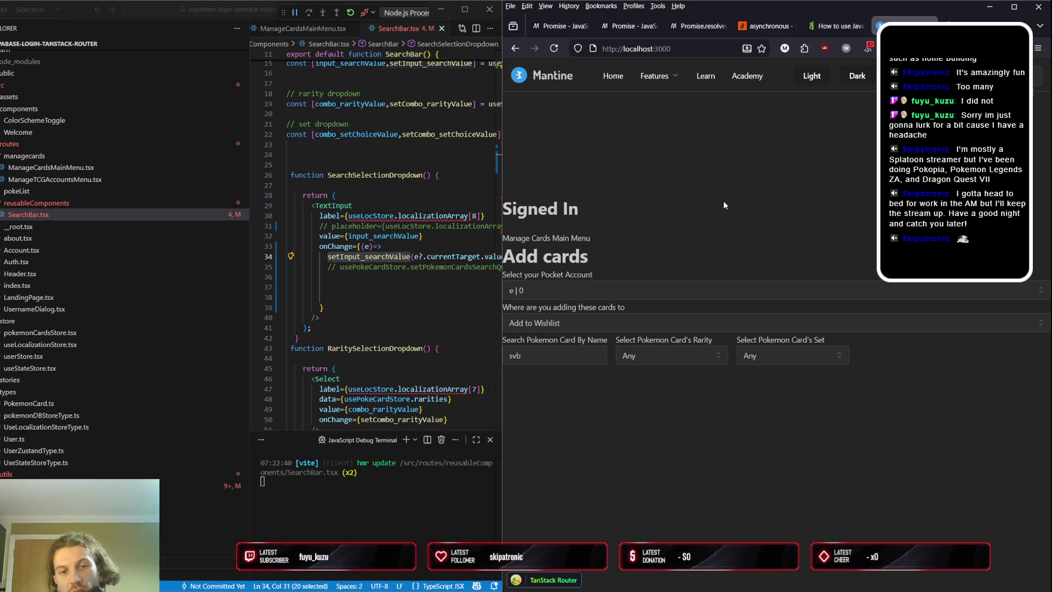
pyautogui.write('p')
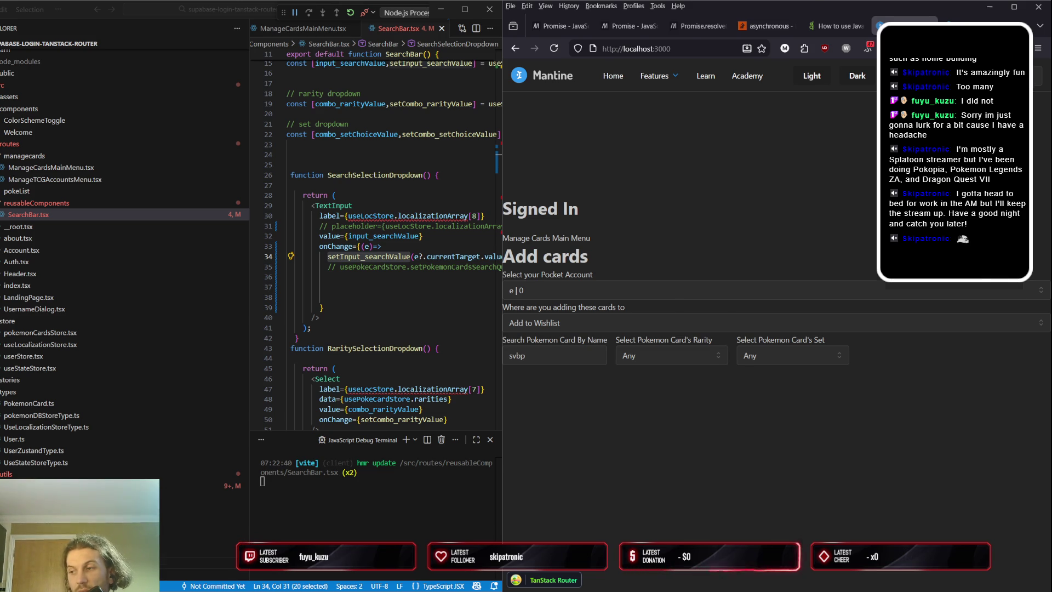
pyautogui.hotkey('alt', 'Tab')
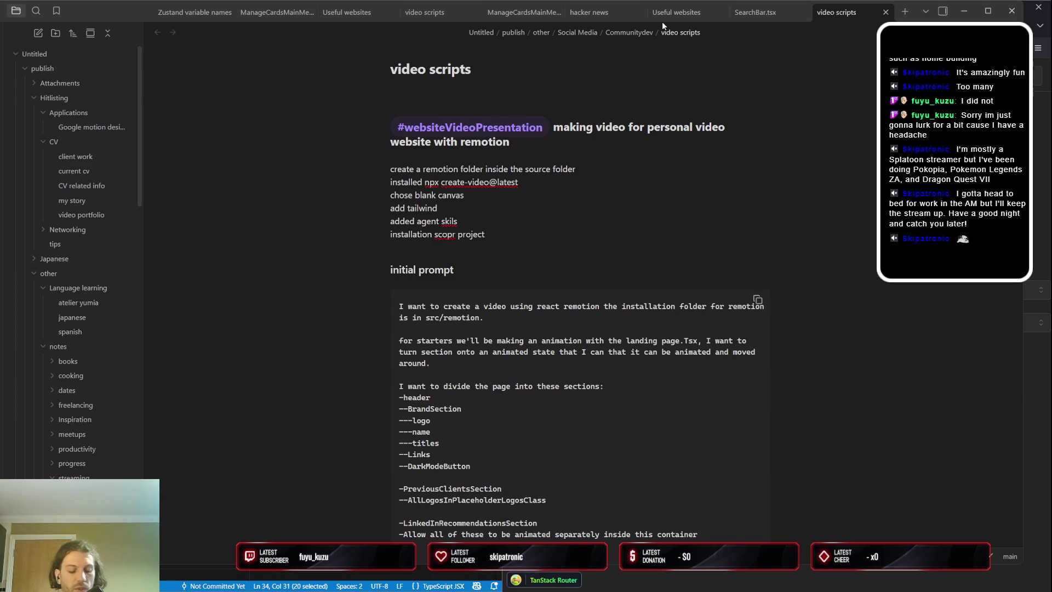
# Use the quick switcher with 'poke' to land on the pokeswap SearchBar.tsx note
pyautogui.hotkey('ctrl', 'o')
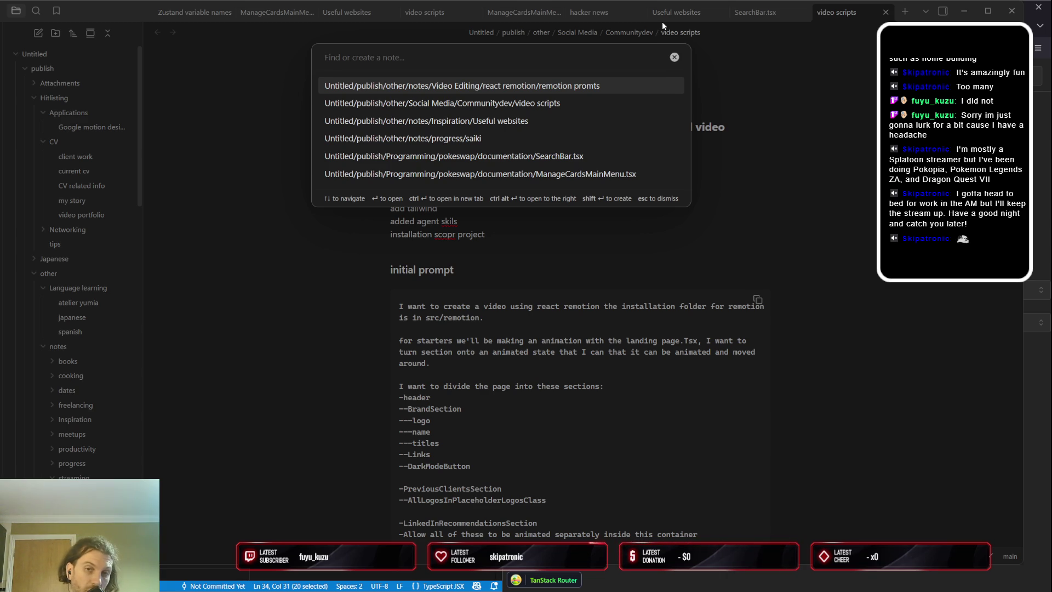
pyautogui.press('Down')
pyautogui.press('Return')
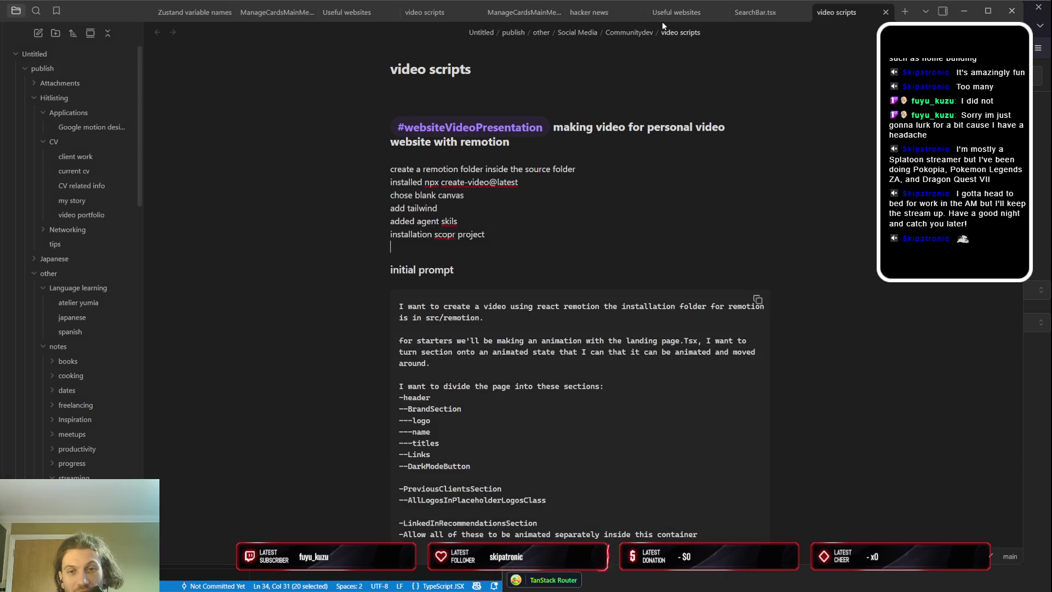
pyautogui.hotkey('ctrl', 'o')
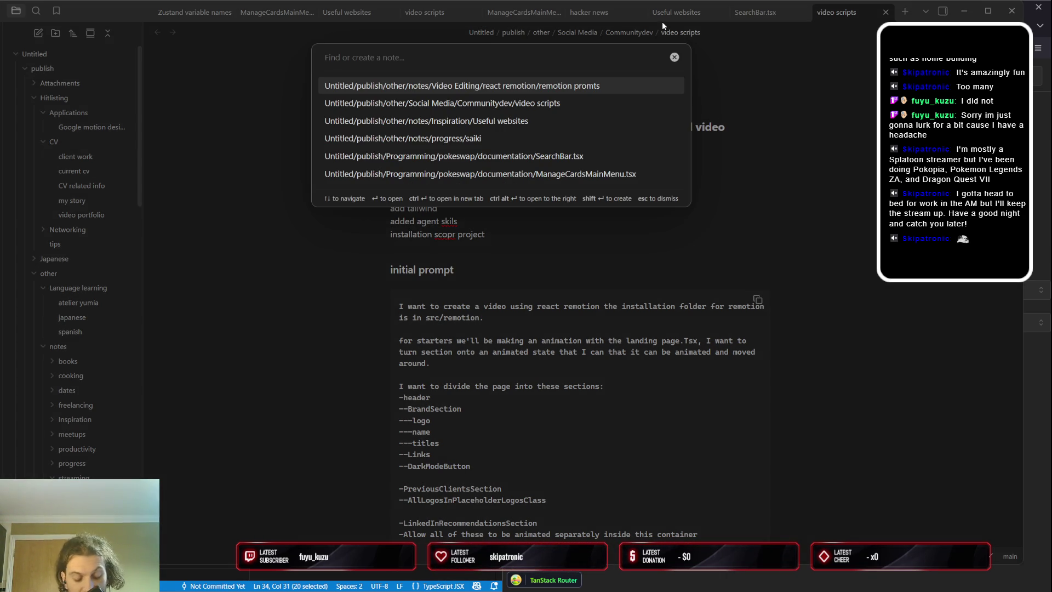
pyautogui.write('poke')
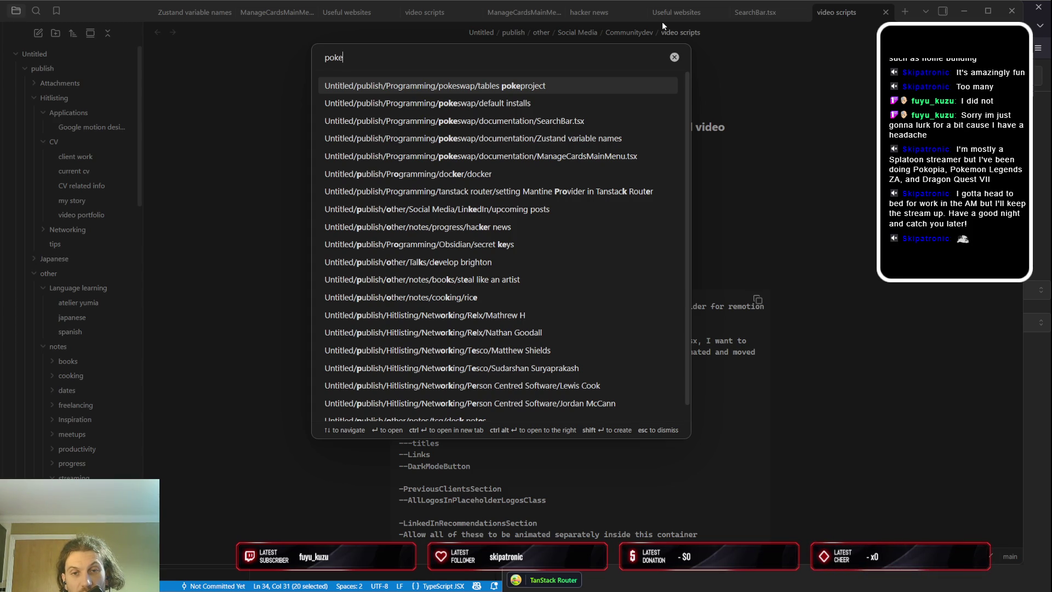
pyautogui.press('Down')
pyautogui.press('Down')
pyautogui.press('Return')
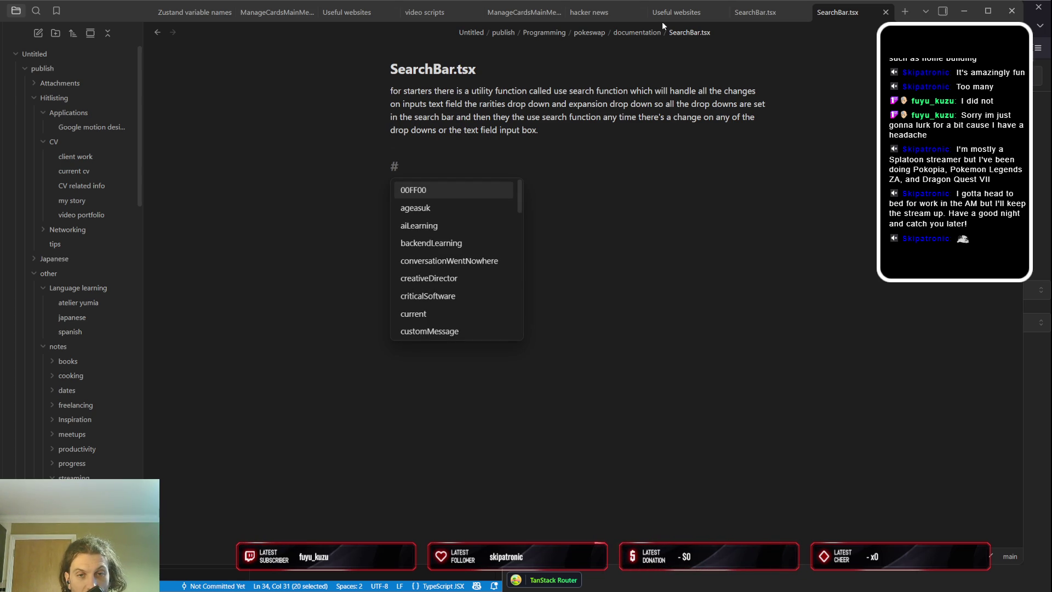
pyautogui.write('#')
pyautogui.write('rch inu')
# Fix the mistyped letter in the 'search input' heading and start the paragraph line below it
pyautogui.press('BackSpace')
pyautogui.write('put')
pyautogui.press('Return')
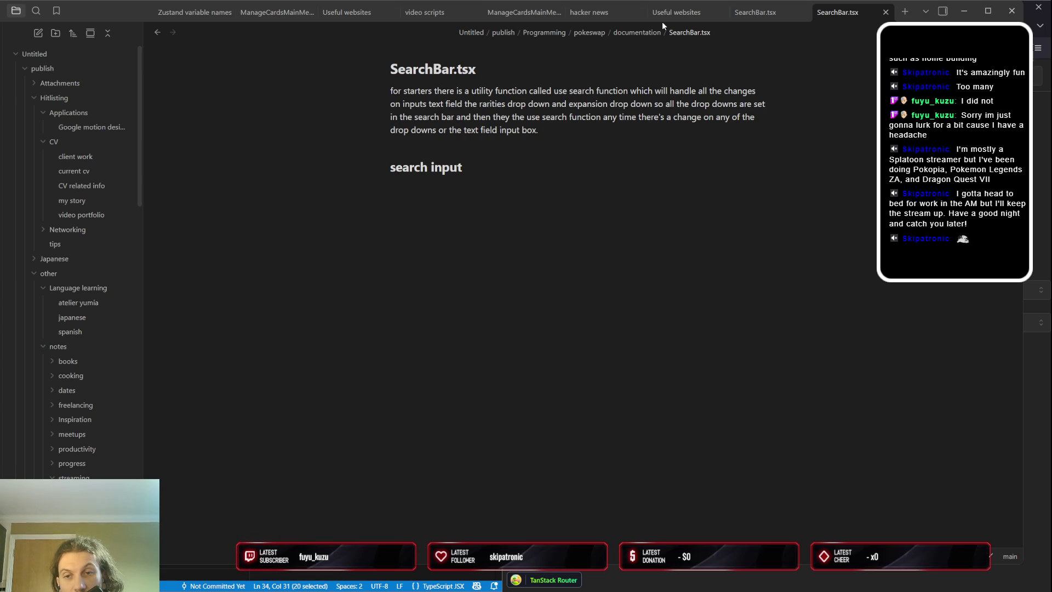
pyautogui.write('OKwhenever a lighter is typed')
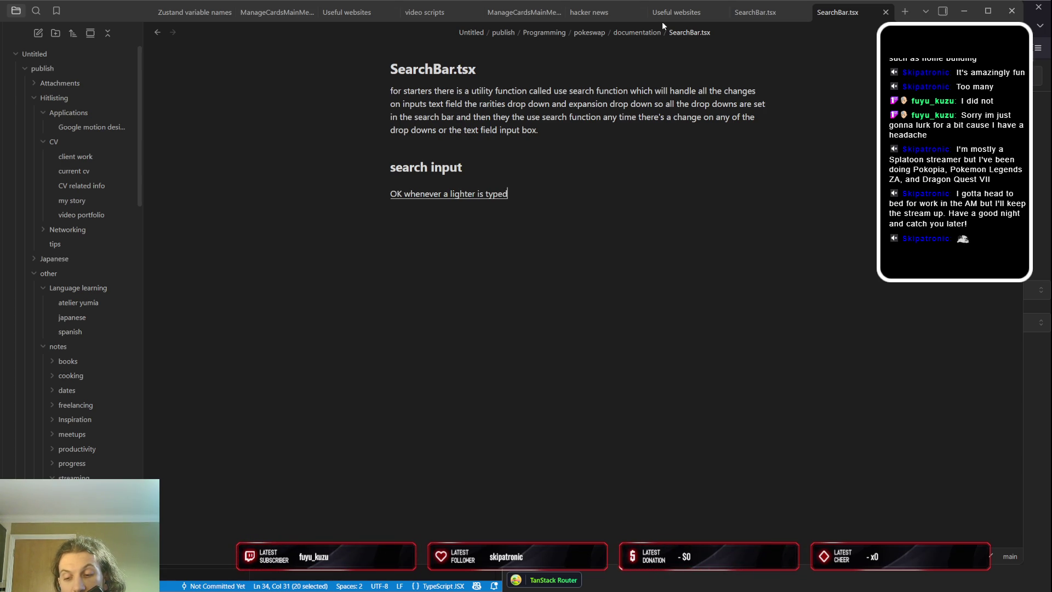
pyautogui.write(' on the search input the text input loses focus')
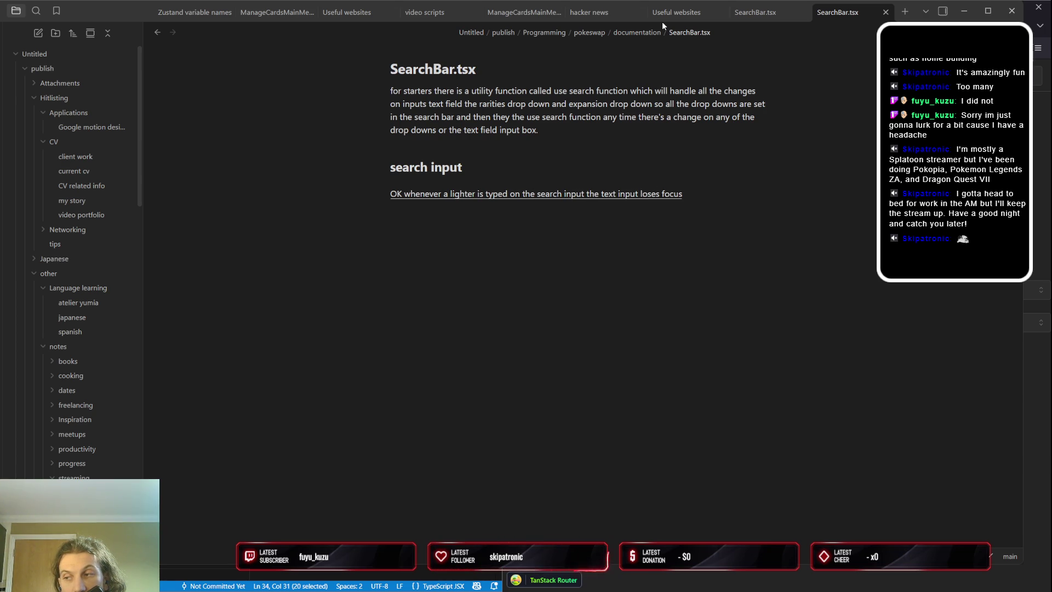
pyautogui.write(' and so somehow I need to keep focus on the text input')
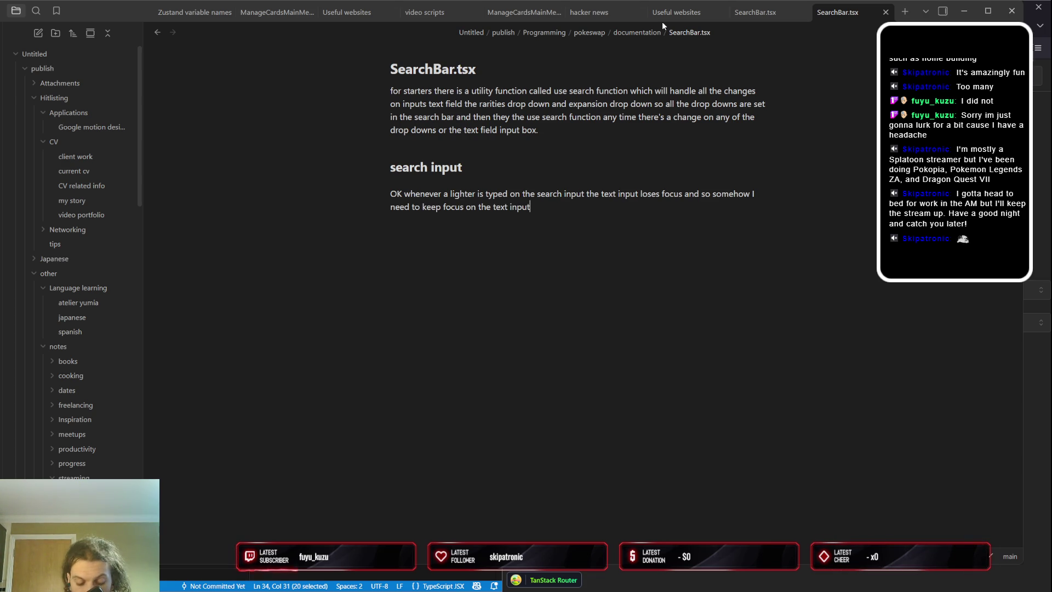
pyautogui.write(" so that's the.")
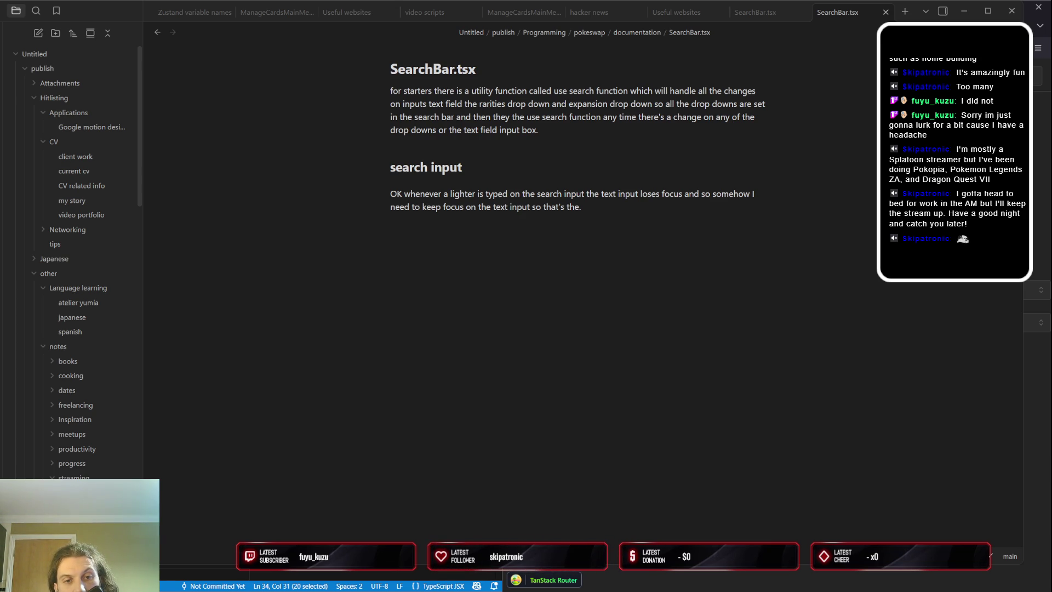
# Trim the trailing words of the focus paragraph and leave an empty ``` code block under it
pyautogui.press('Up')
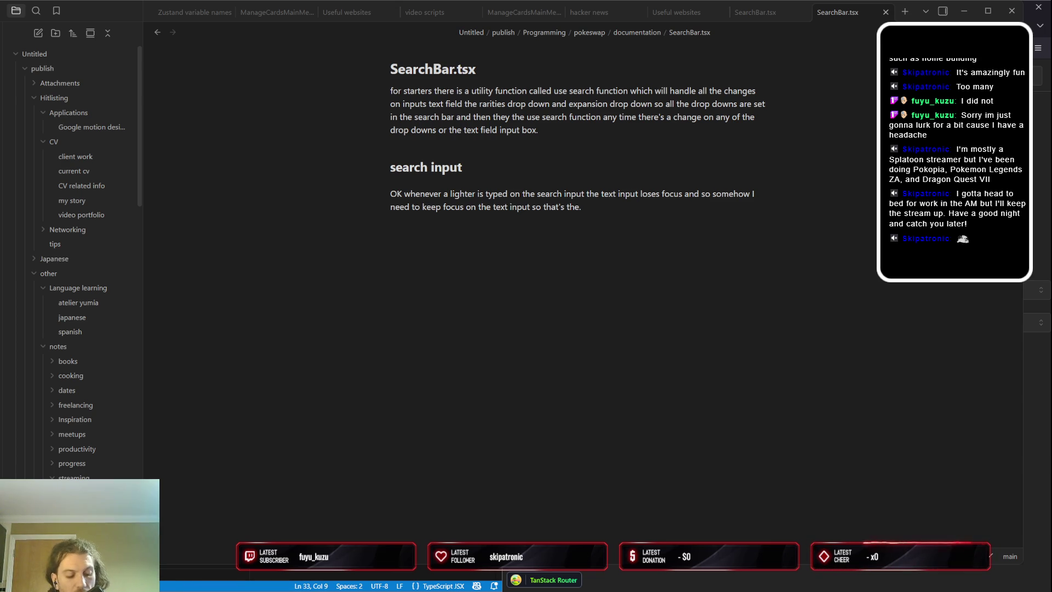
pyautogui.press('Right')
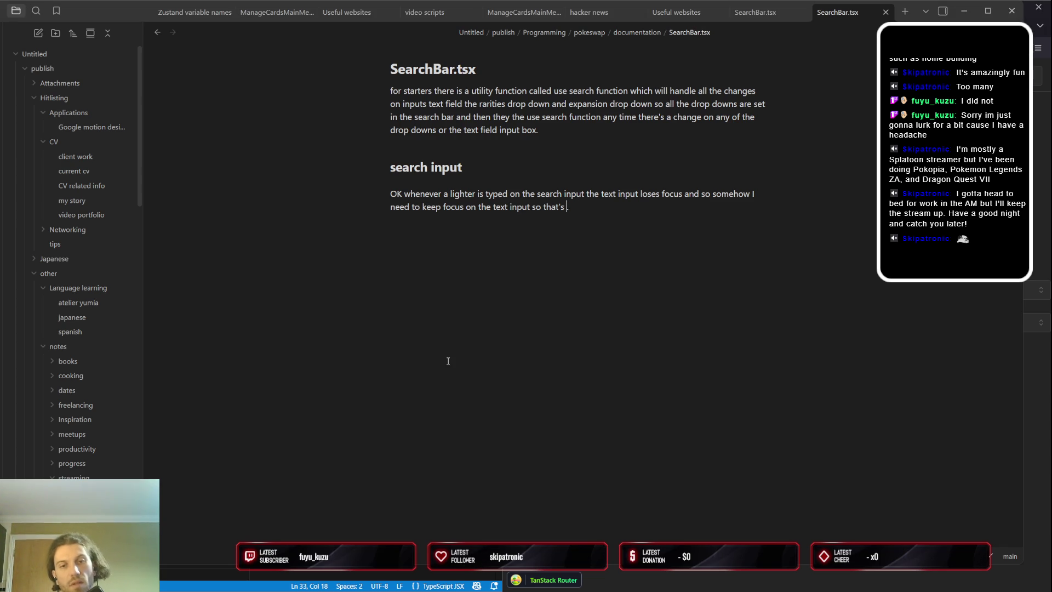
pyautogui.hotkey('ctrl', 'BackSpace')
pyautogui.write('```')
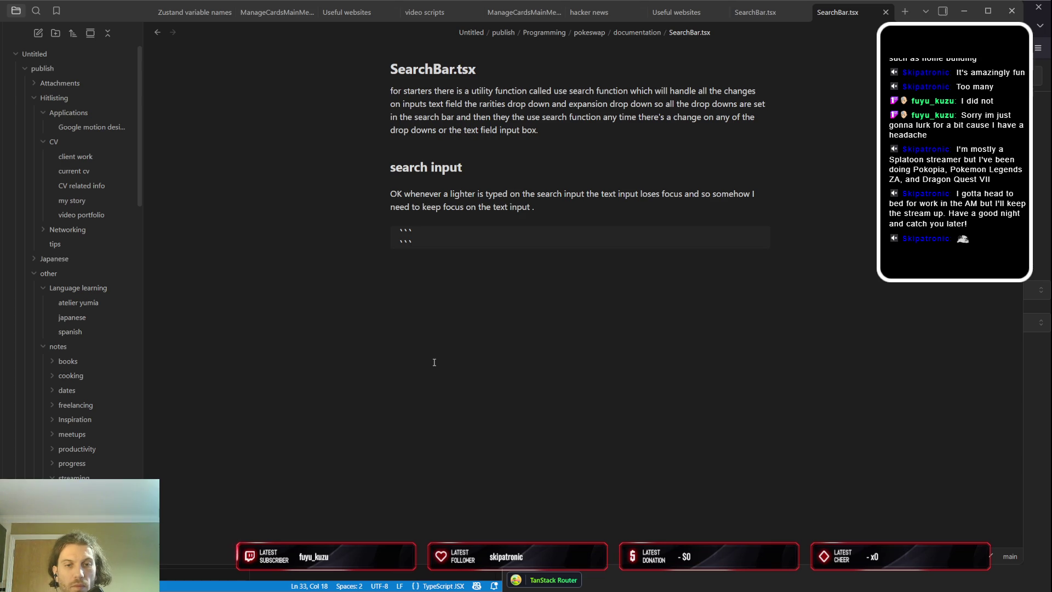
pyautogui.press('Return')
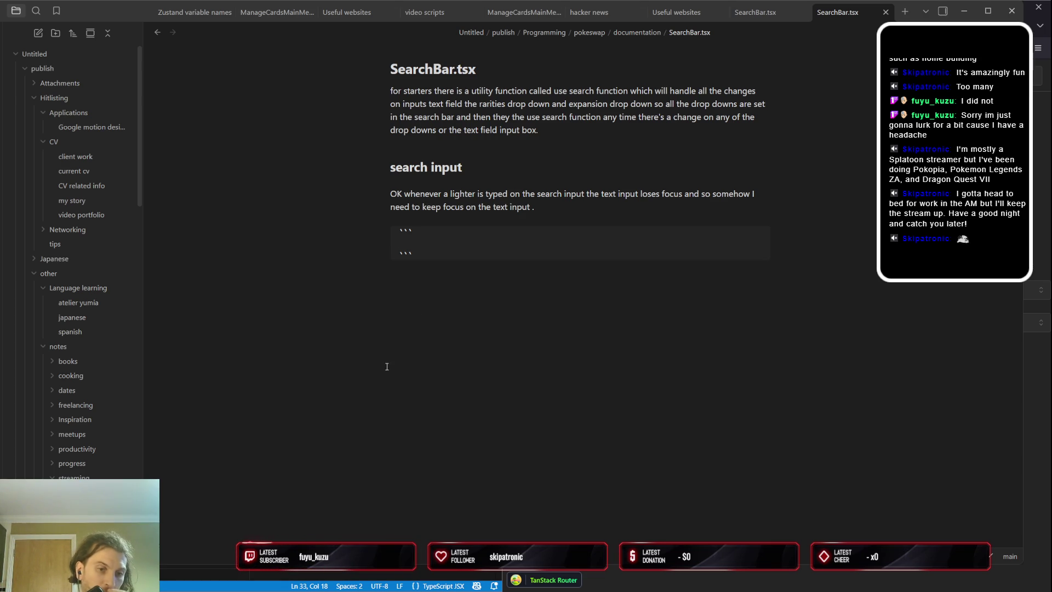
pyautogui.hotkey('alt', 'Tab')
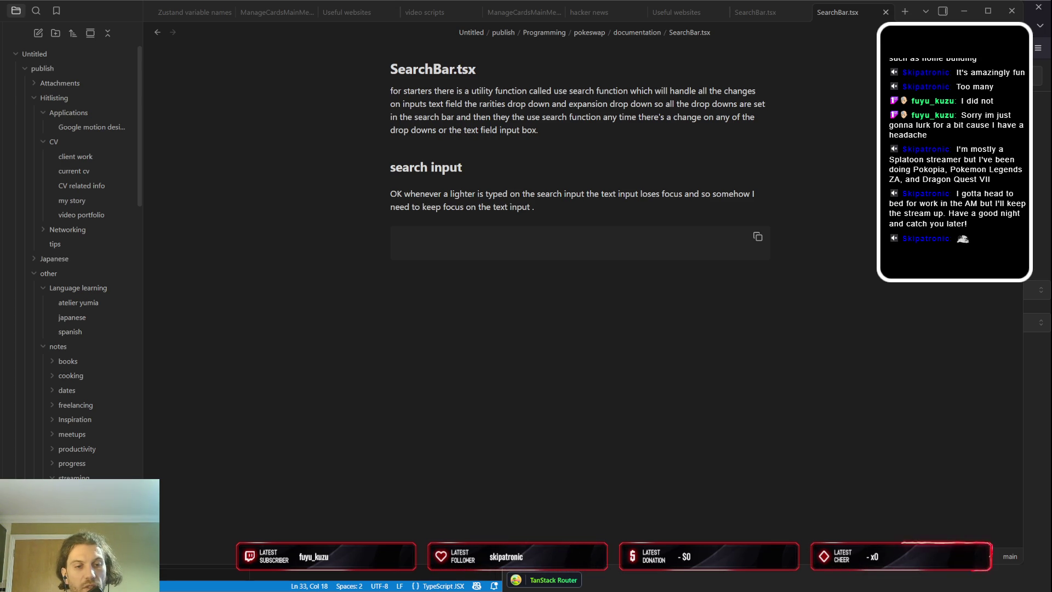
# Copy the TextInput JSX from the editor and paste it into the note's empty code block
pyautogui.press('Down')
pyautogui.hotkey('shift', 'Down')
pyautogui.hotkey('shift', 'Down')
pyautogui.hotkey('shift', 'Down')
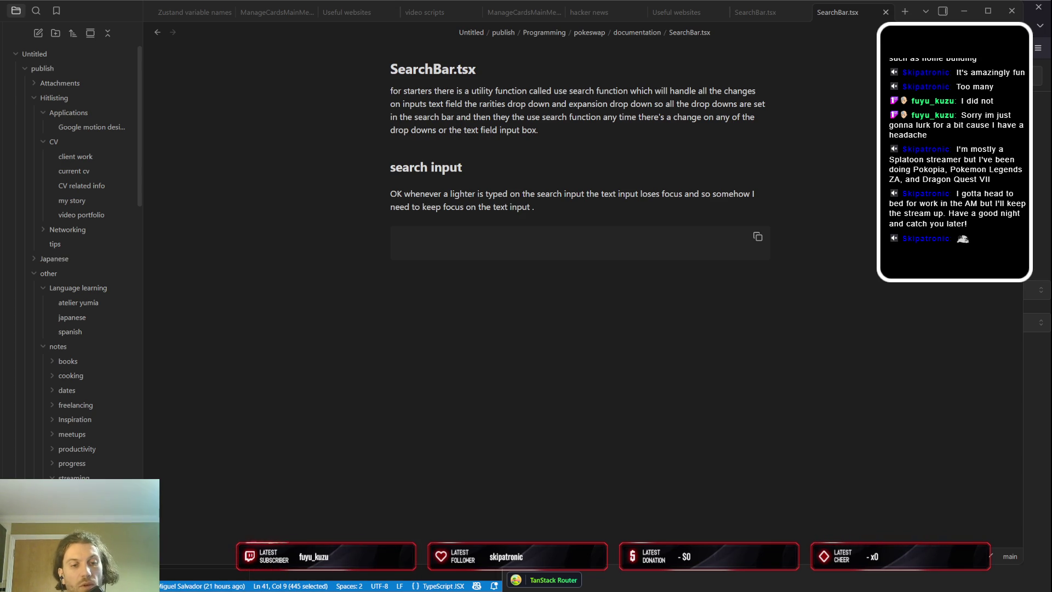
pyautogui.click(497, 242)
pyautogui.hotkey('ctrl', 'v')
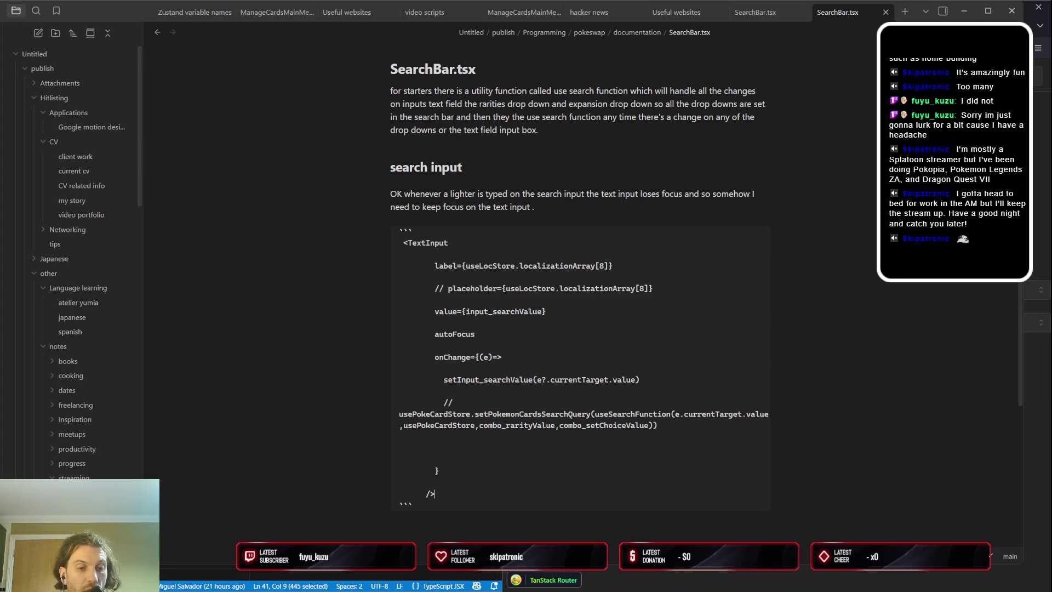
pyautogui.hotkey('alt', 'Tab')
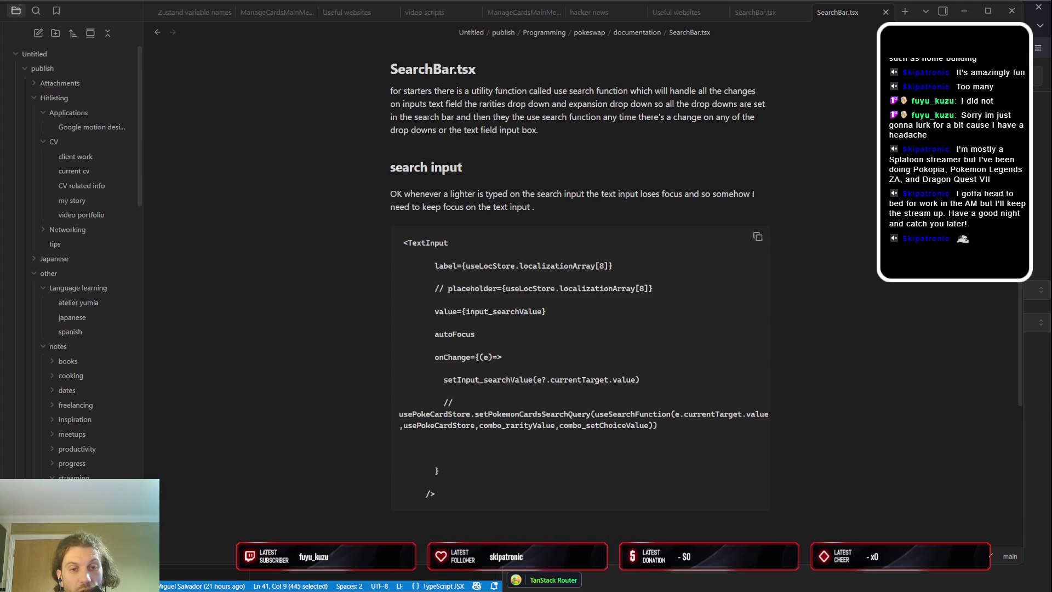
pyautogui.press('Up')
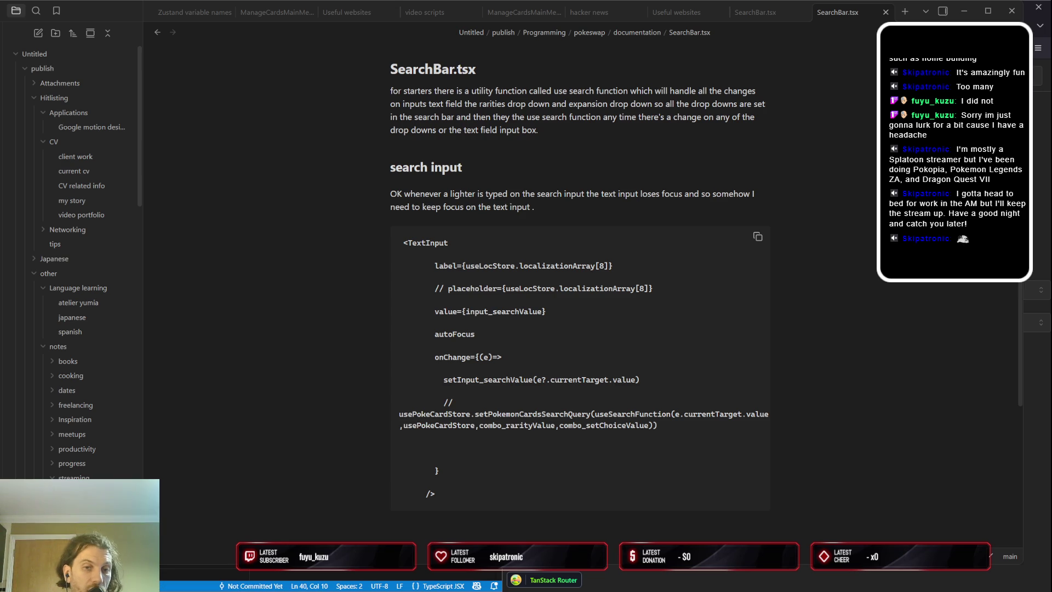
# Tweak the onChange code near line 36, undo and redo it twice, leaving the change applied
pyautogui.press('BackSpace')
pyautogui.press('BackSpace')
pyautogui.press('BackSpace')
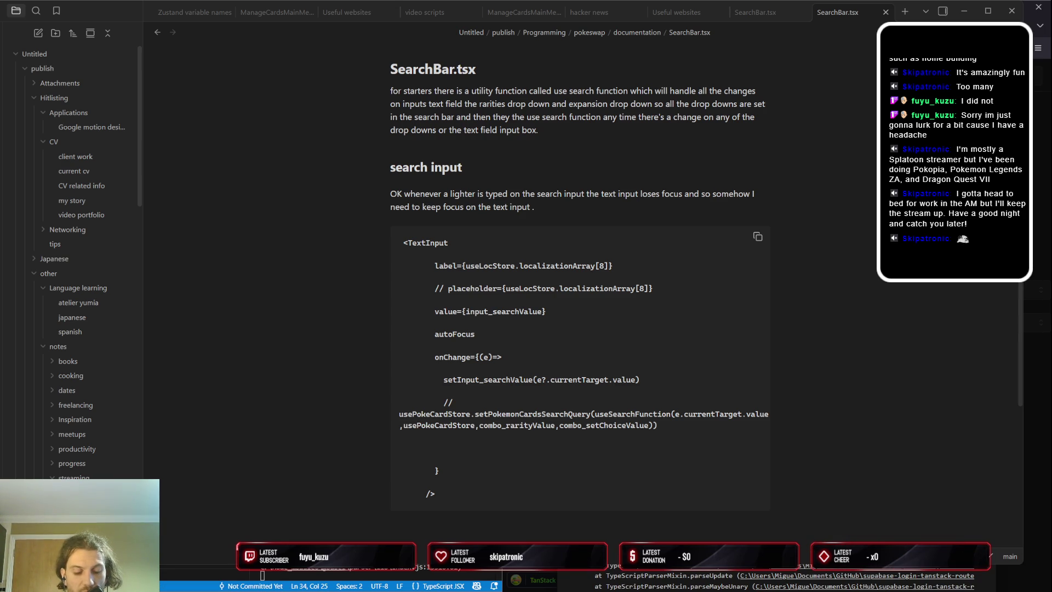
pyautogui.press('Up')
pyautogui.press('Up')
pyautogui.press('Down')
pyautogui.press('Down')
pyautogui.press('Down')
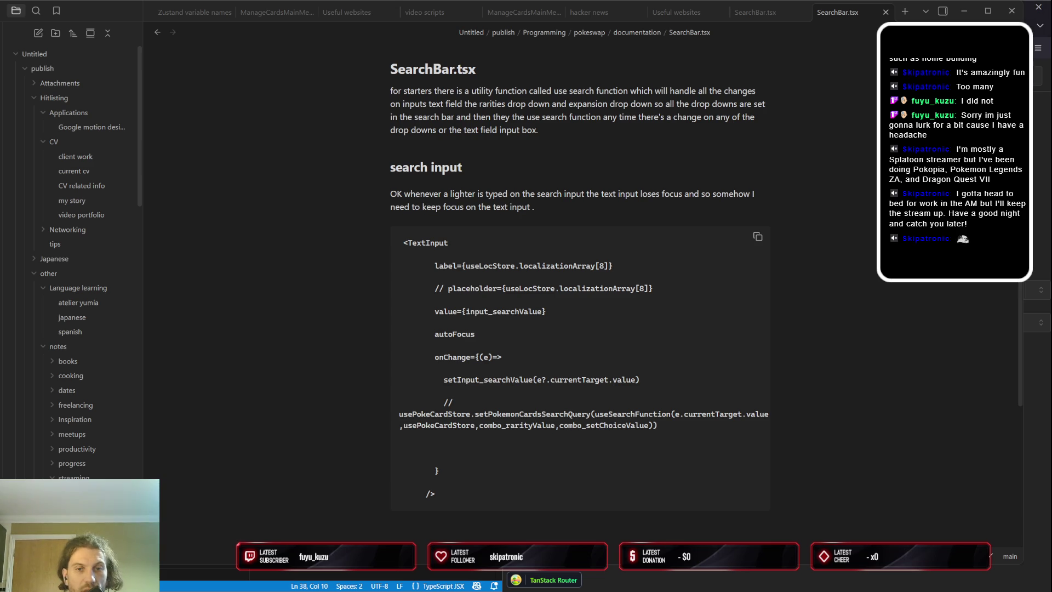
pyautogui.press('Up')
pyautogui.press('Up')
pyautogui.press('Up')
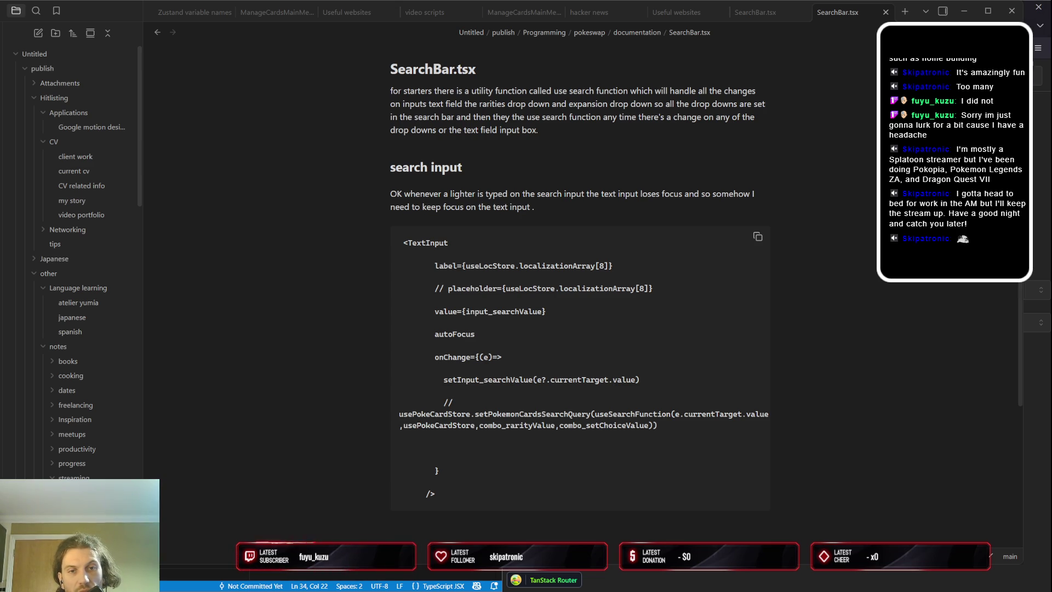
pyautogui.press('Down')
pyautogui.press('Down')
pyautogui.press('Down')
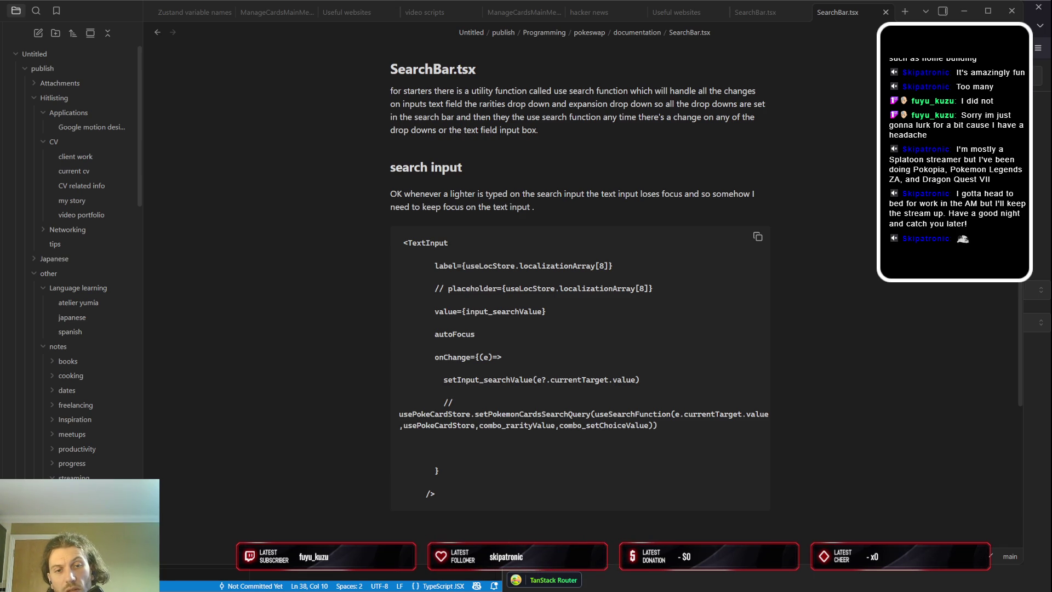
# Undo the line-36 edit so the search input code matches its committed version
pyautogui.press('Up')
pyautogui.press('Up')
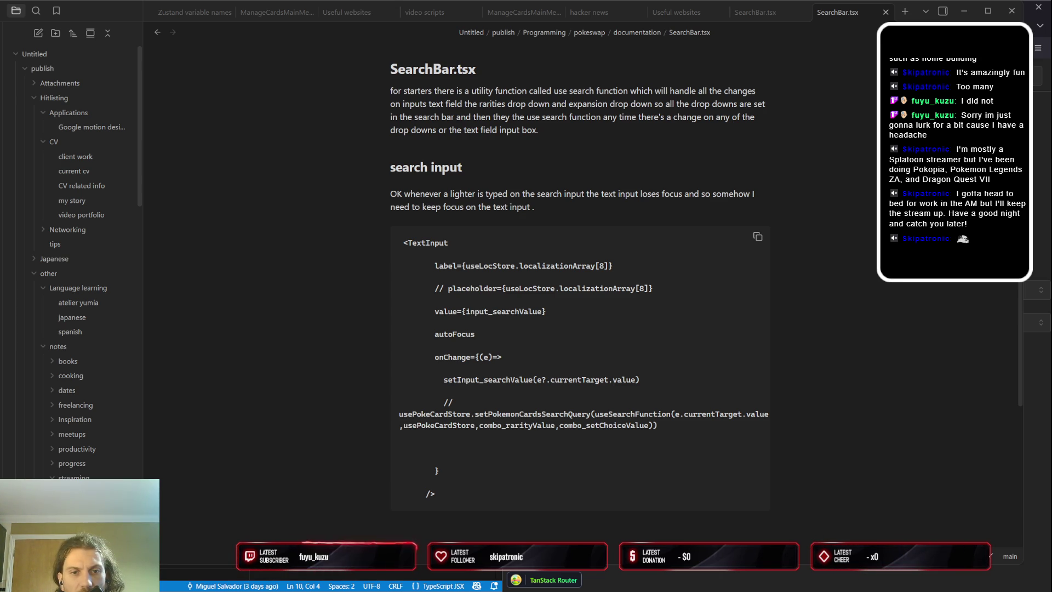
pyautogui.hotkey('ctrl', 'End')
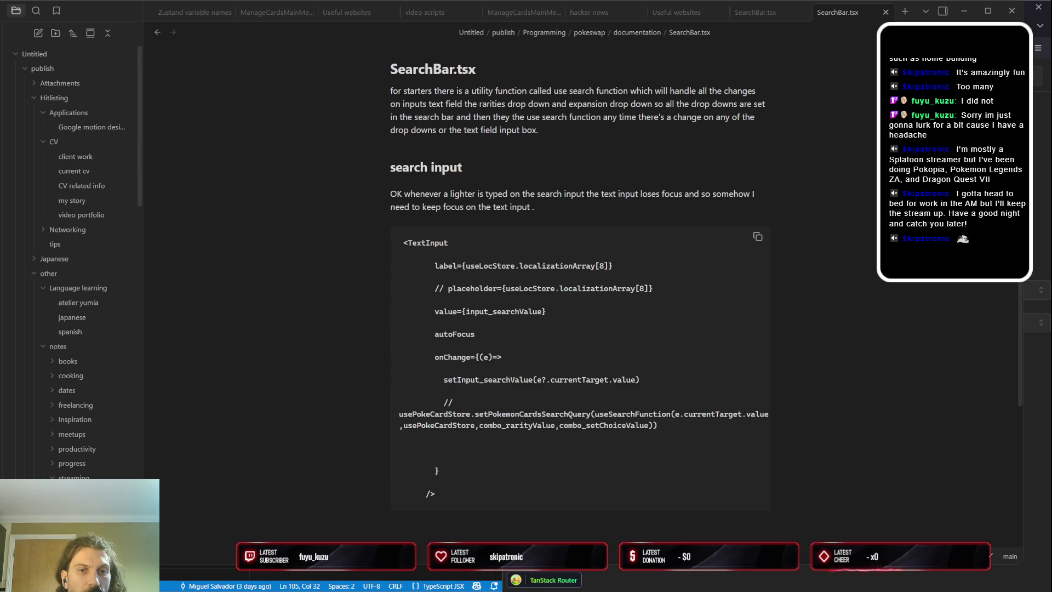
pyautogui.hotkey('shift', 'End')
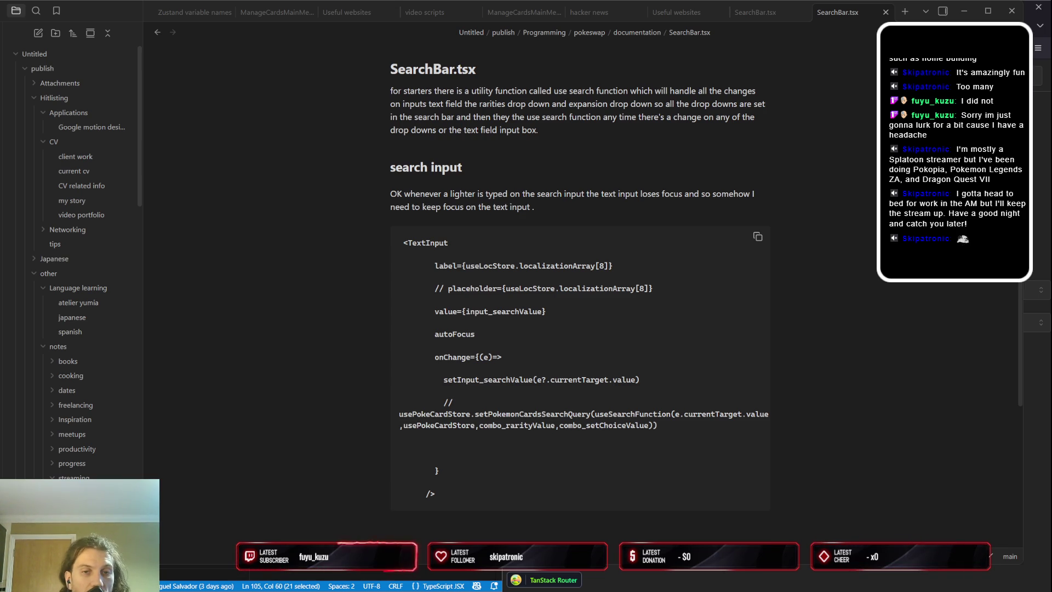
pyautogui.press('Left')
pyautogui.press('Left')
pyautogui.hotkey('shift', 'Left')
pyautogui.press('Right')
pyautogui.hotkey('shift', 'Left')
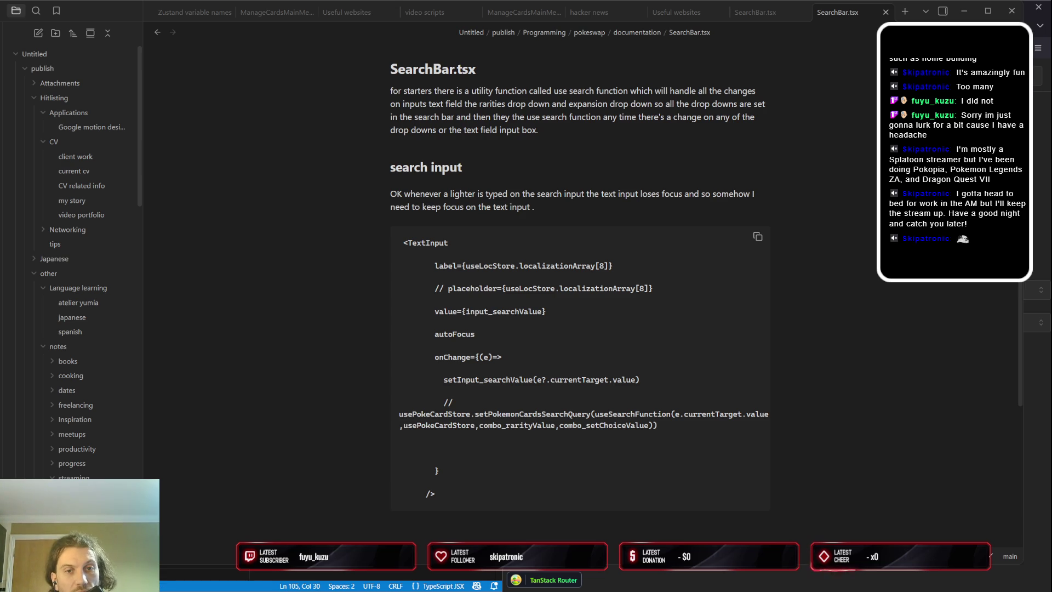
# Paste the copied snippet at the end of line 106, undo, paste again and delete one character
pyautogui.click(262, 575)
pyautogui.press('End')
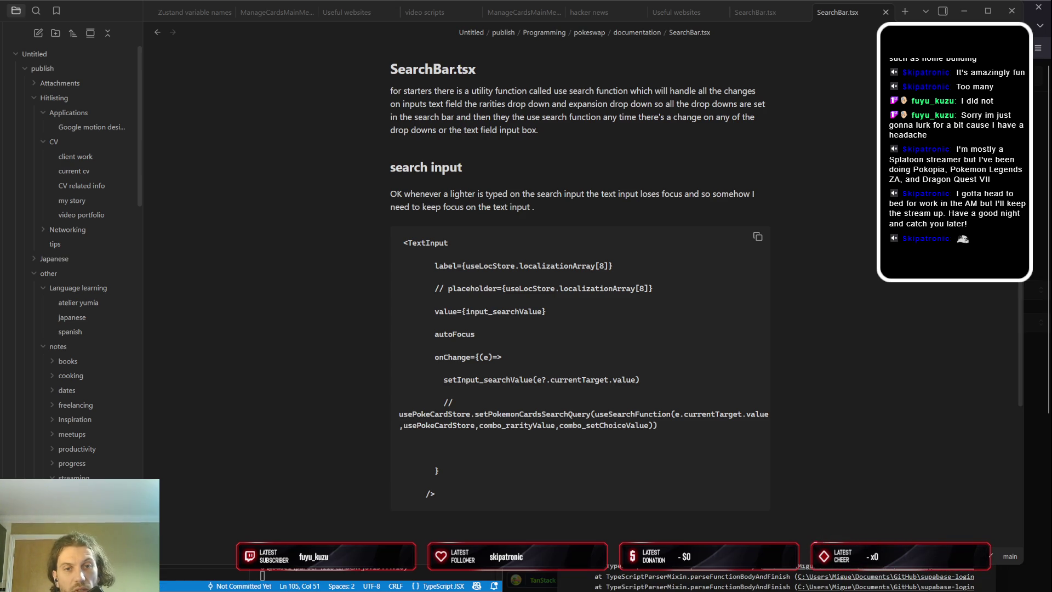
pyautogui.hotkey('alt', 'Tab')
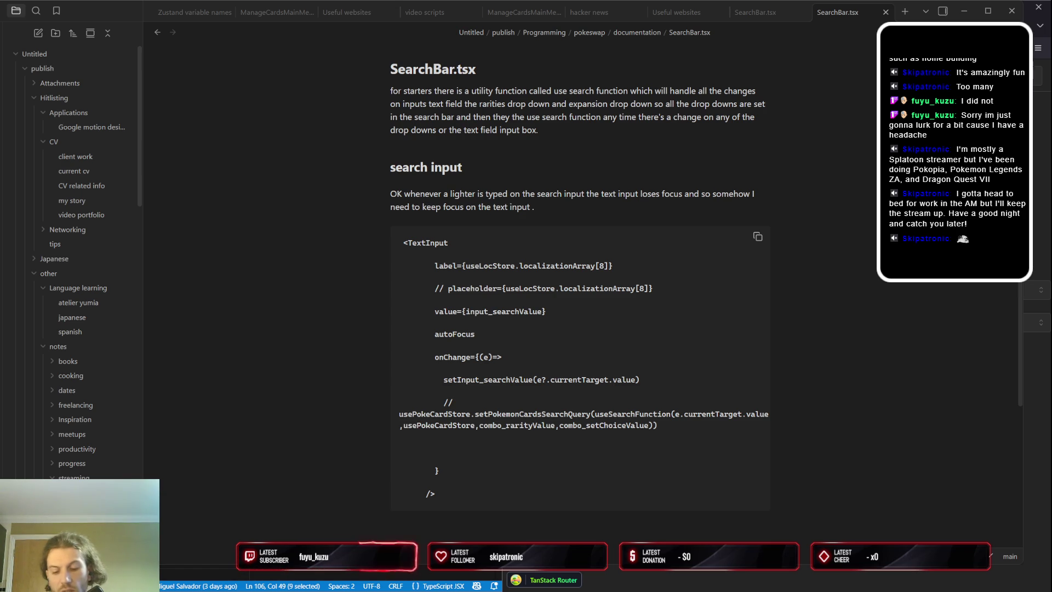
pyautogui.hotkey('ctrl', 'v')
pyautogui.press('BackSpace')
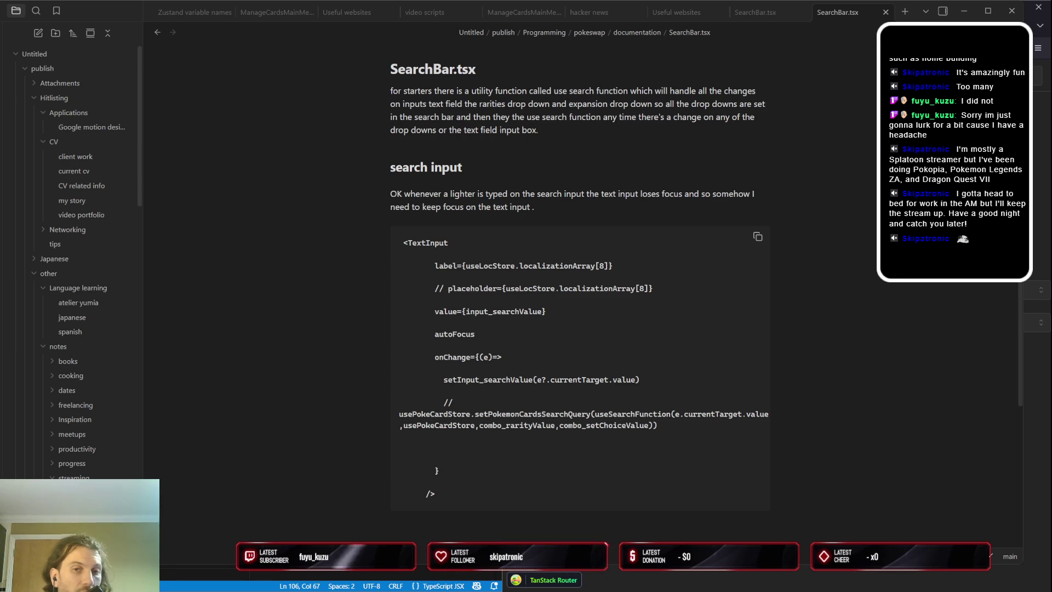
pyautogui.press('Home')
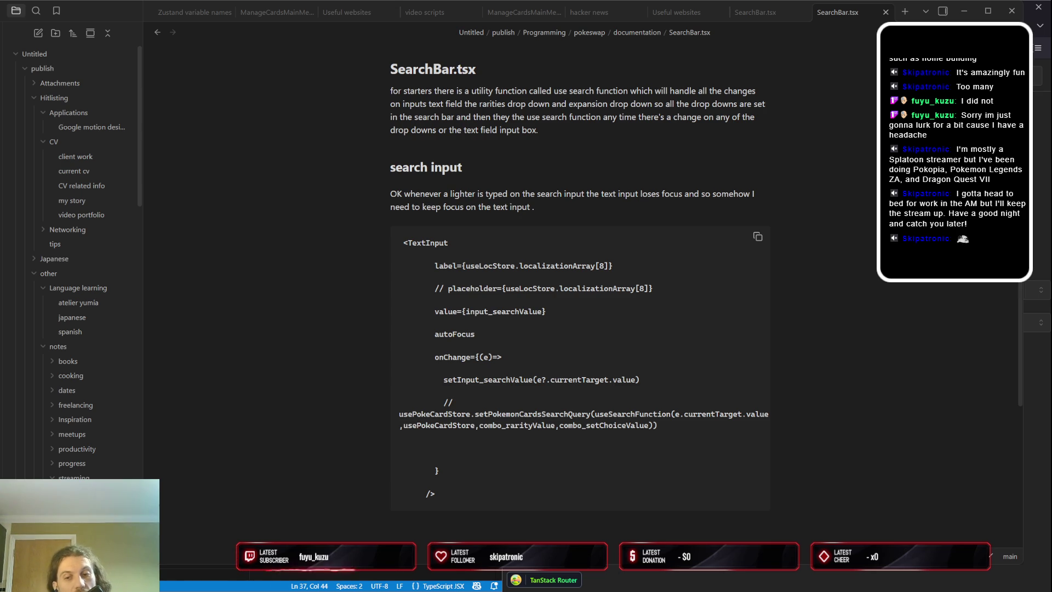
# Make a quick edit on line 36 and undo it before returning to the other file at line 14
pyautogui.press('Up')
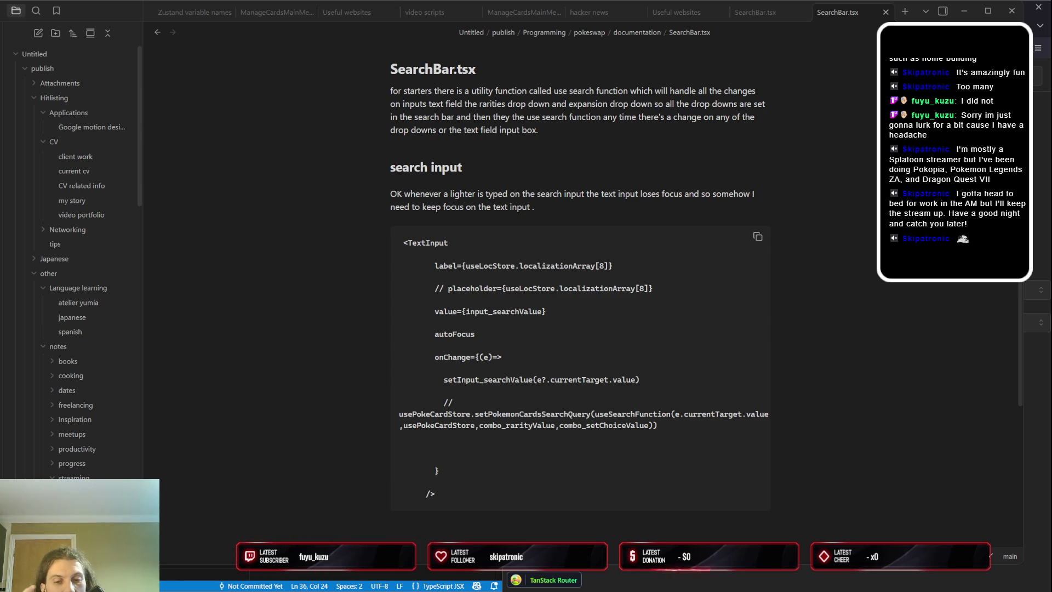
pyautogui.press('Right')
pyautogui.press('Right')
pyautogui.press('Right')
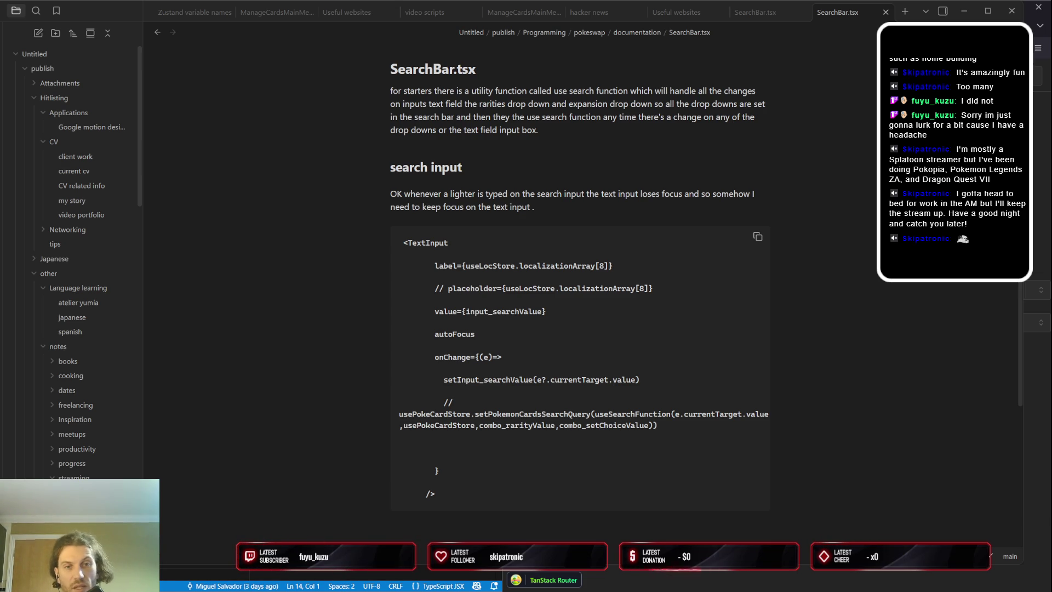
pyautogui.write('const [insearchValue, setInpu')
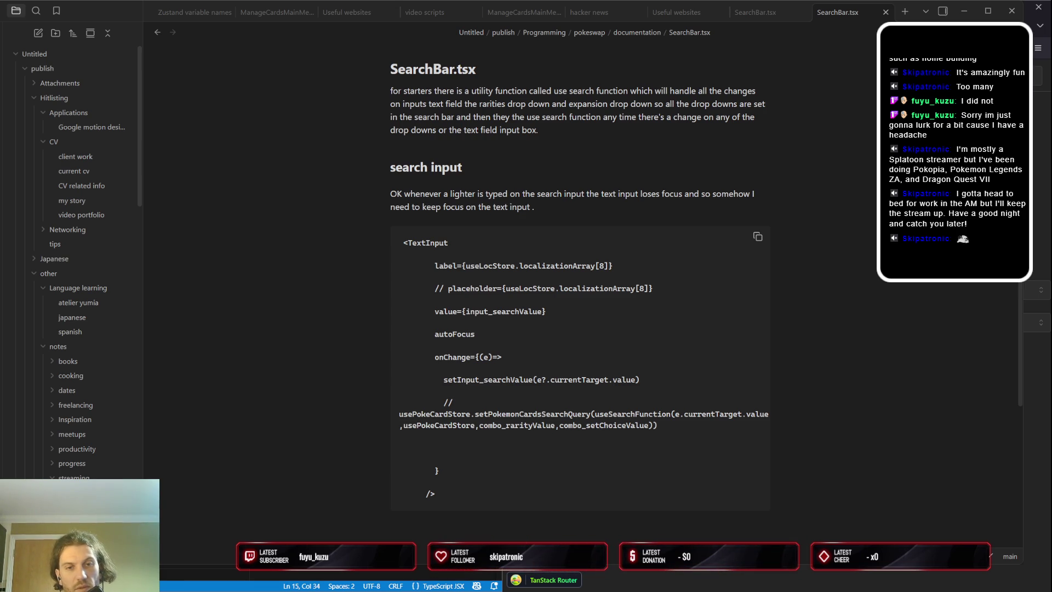
pyautogui.press('Home')
pyautogui.press('Right')
pyautogui.press('Right')
pyautogui.press('Right')
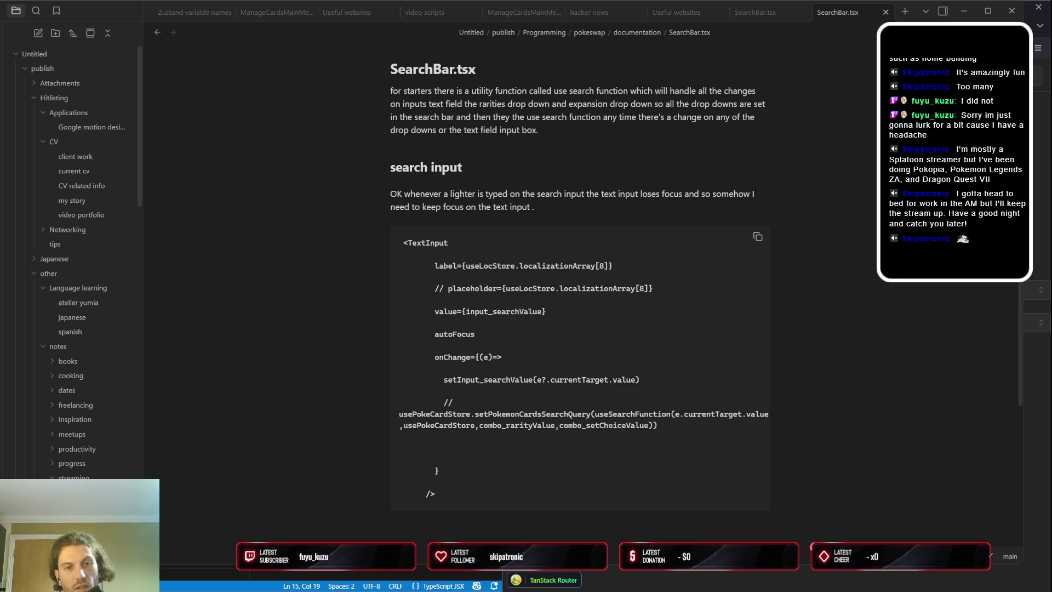
pyautogui.press('End')
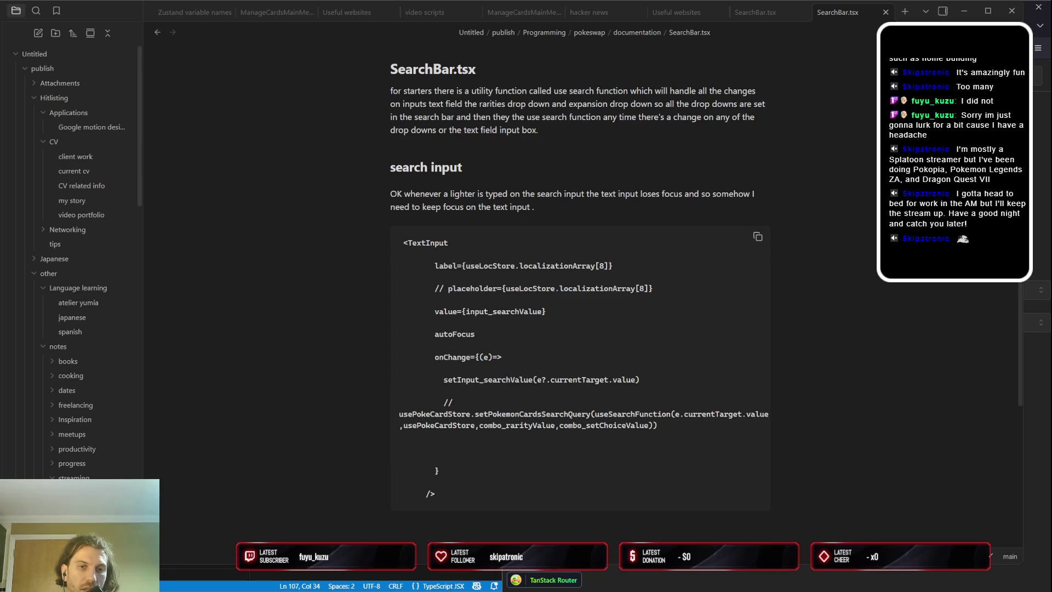
pyautogui.hotkey('ctrl', 'End')
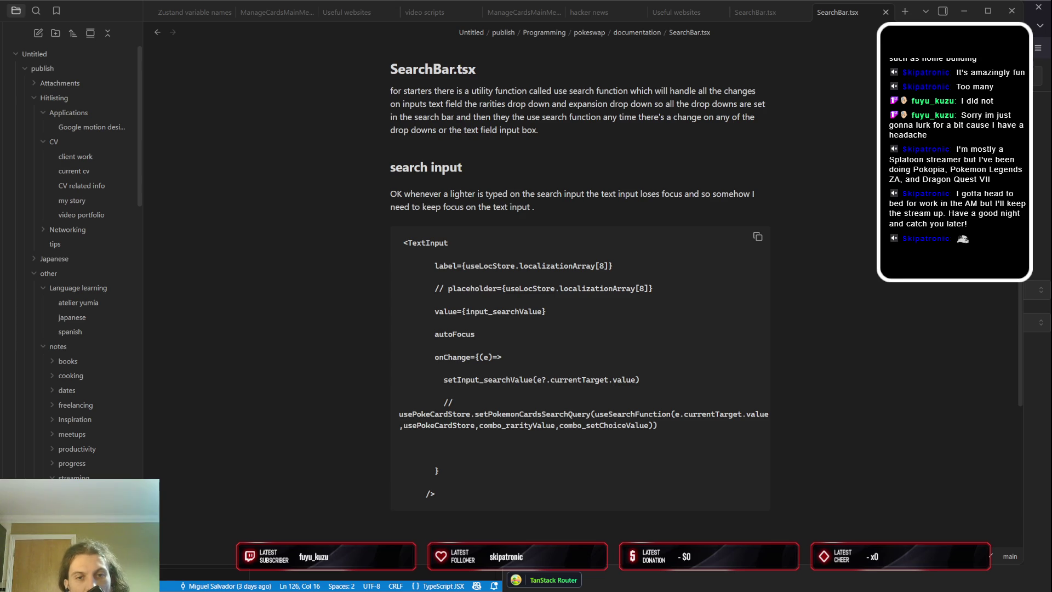
pyautogui.press('Down')
pyautogui.press('Down')
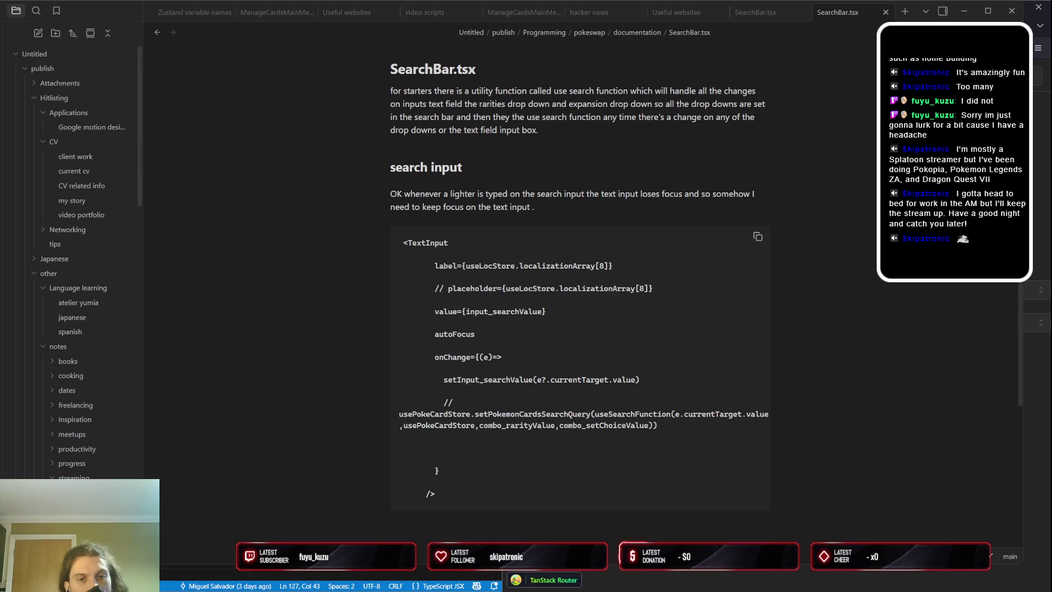
pyautogui.hotkey('ctrl', 'd')
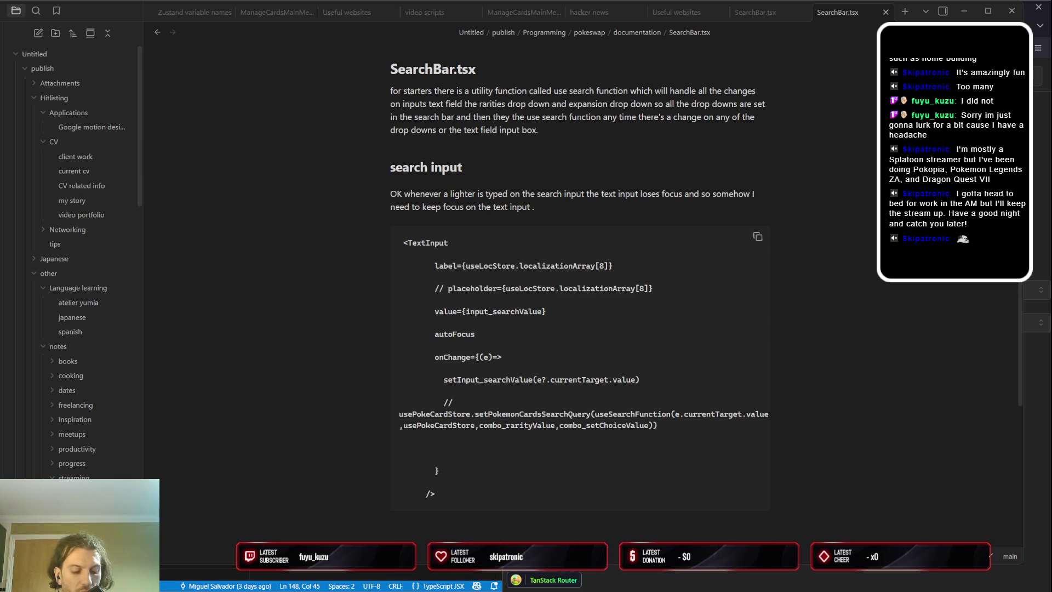
pyautogui.press('Down')
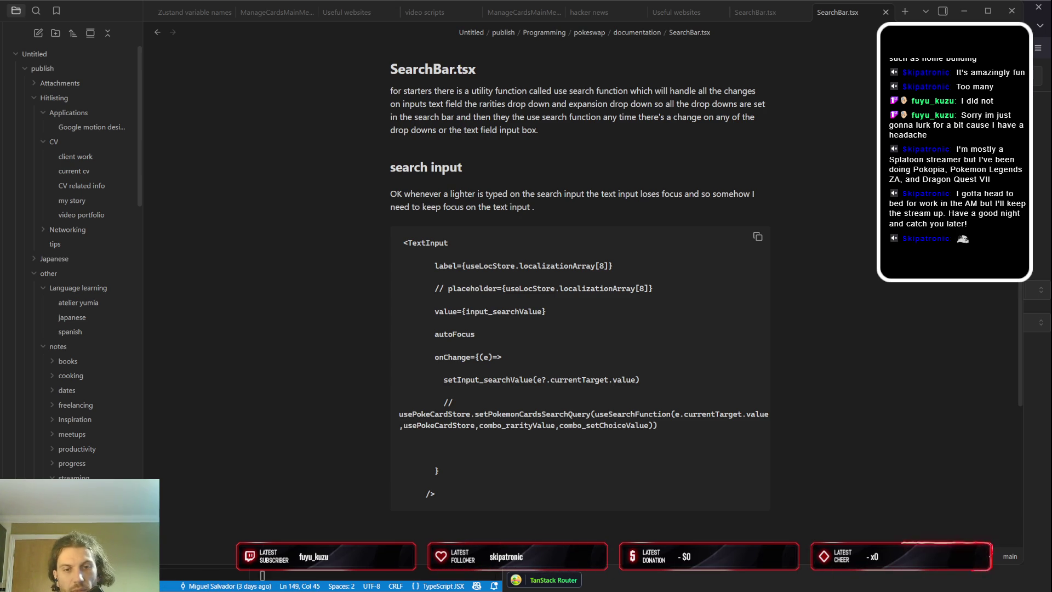
pyautogui.press('Right')
pyautogui.press('Right')
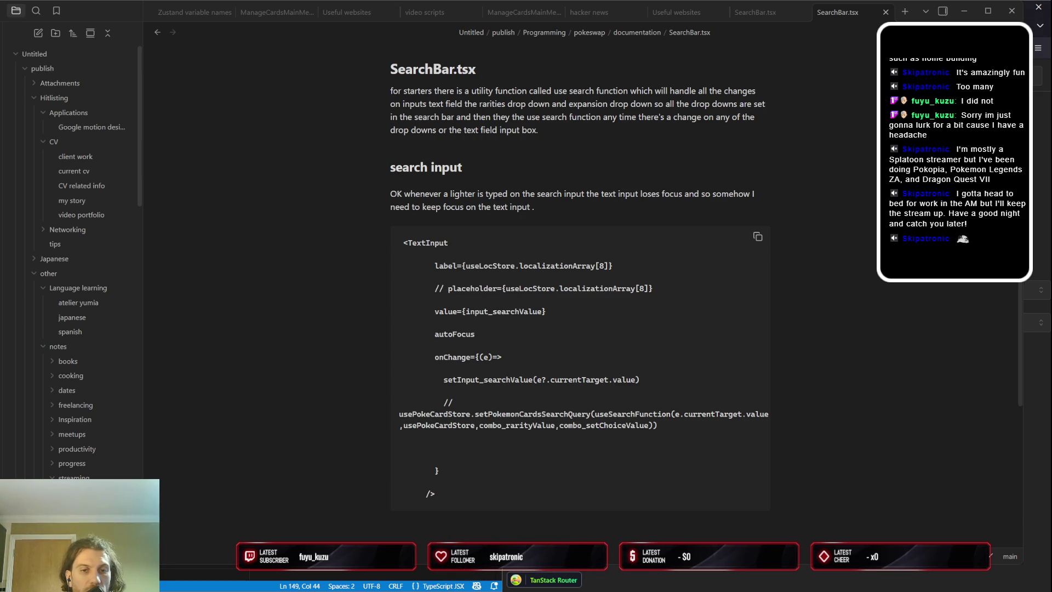
pyautogui.hotkey('shift', 'Left')
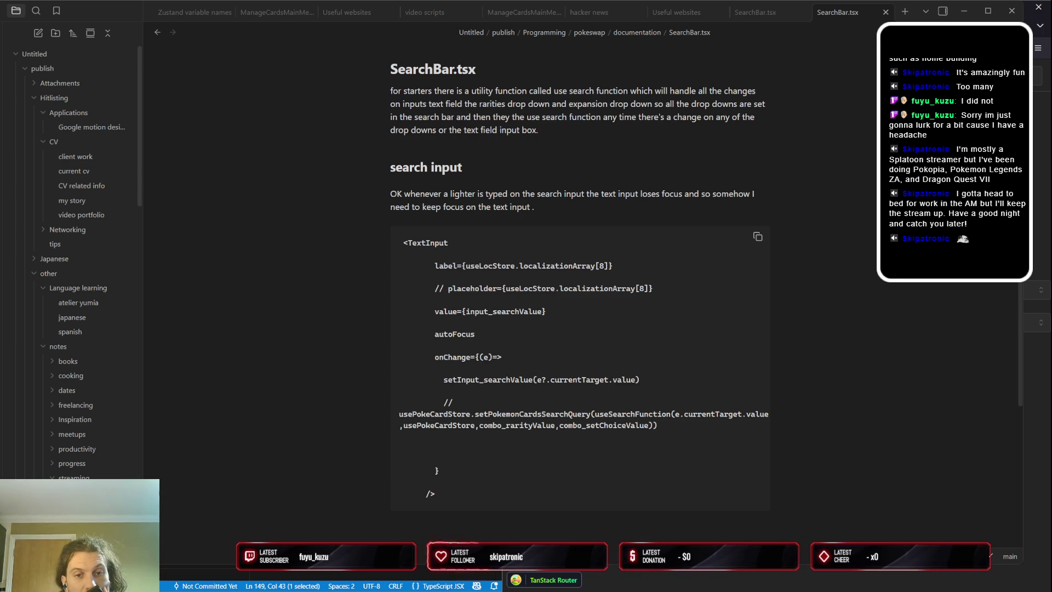
pyautogui.press('Up')
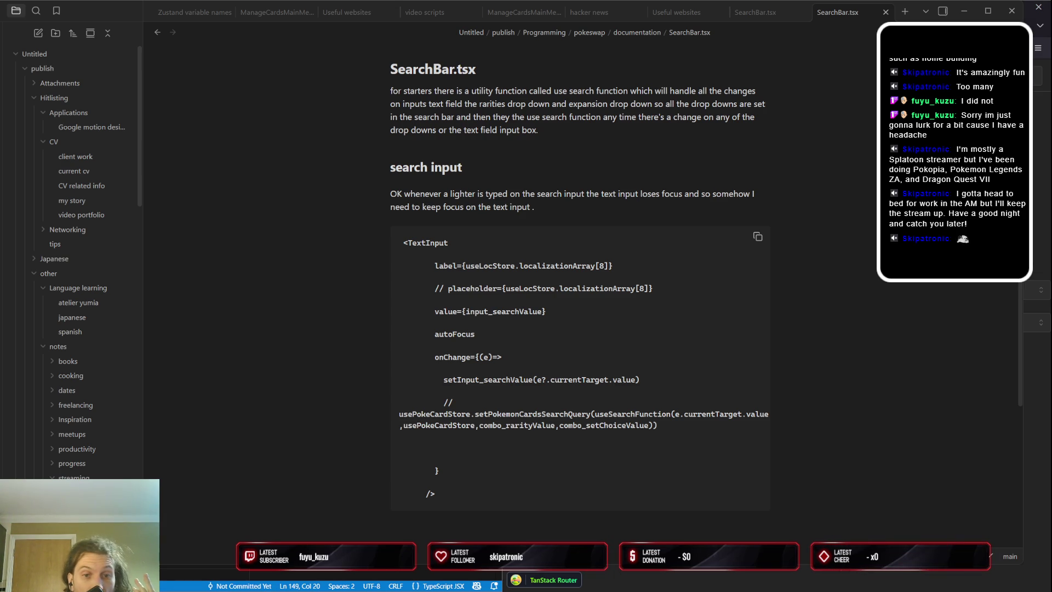
pyautogui.press('Down')
pyautogui.hotkey('shift', 'Right')
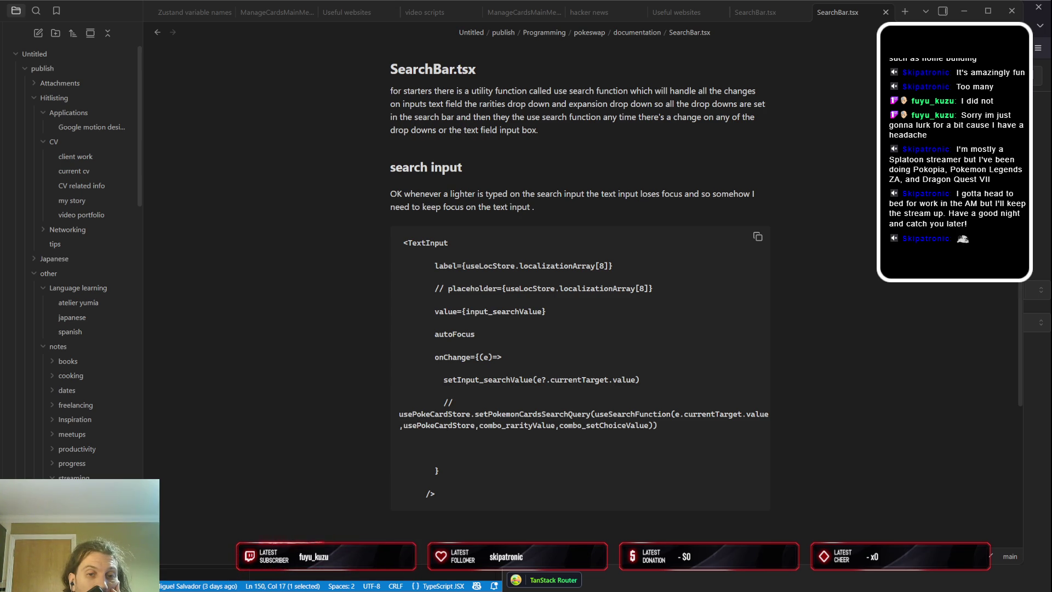
pyautogui.press('Down')
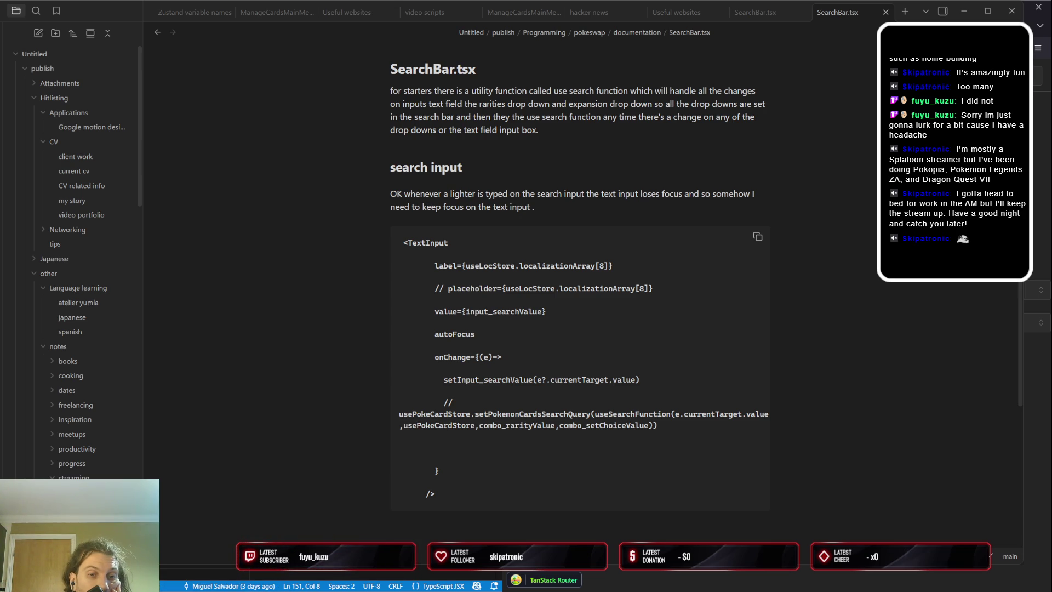
pyautogui.press('Down')
pyautogui.press('Down')
pyautogui.press('Down')
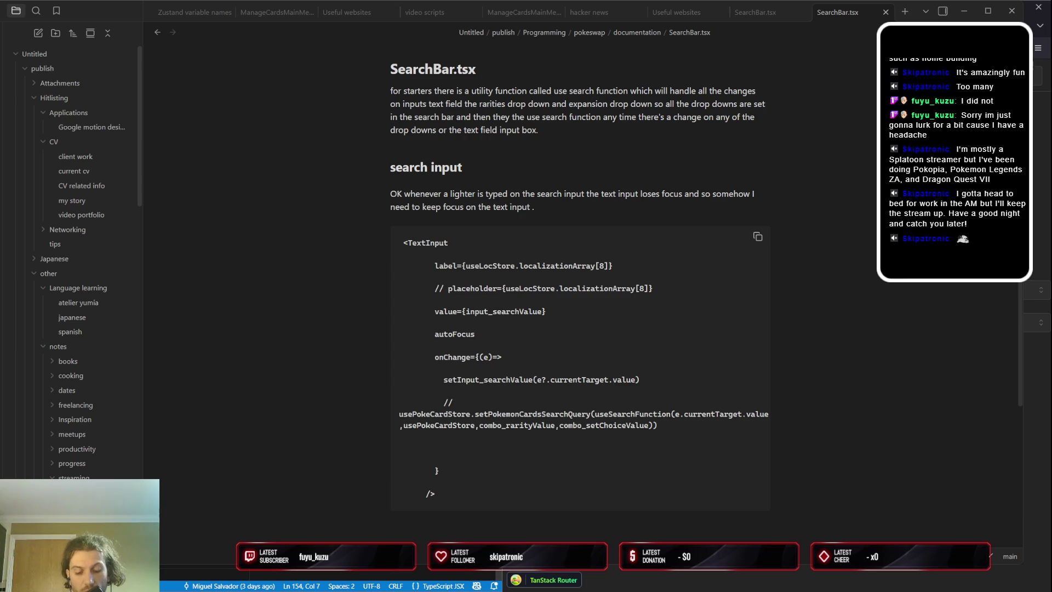
pyautogui.press('End')
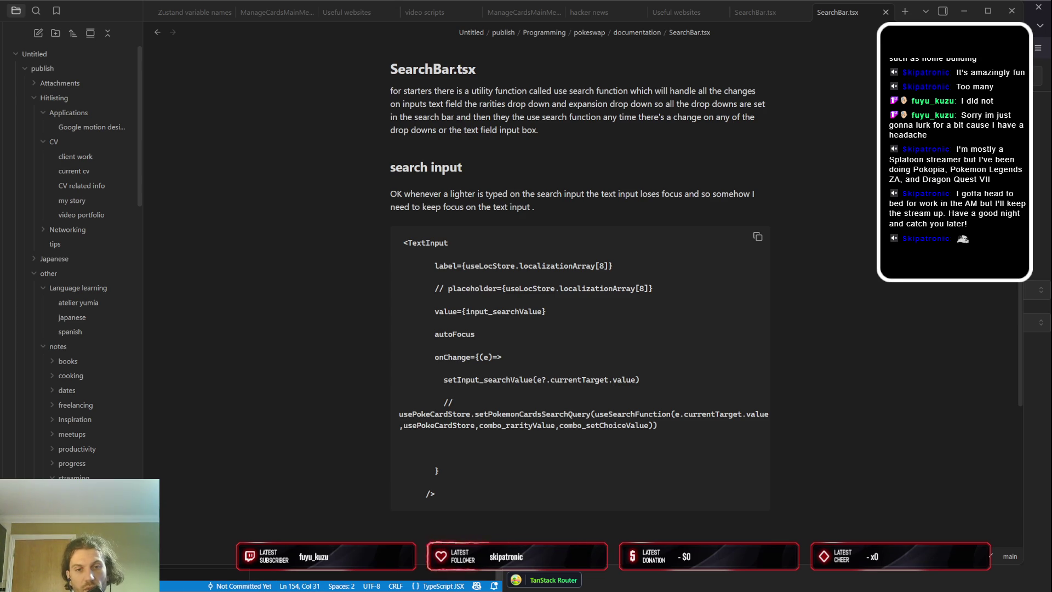
pyautogui.hotkey('ctrl', 'Right')
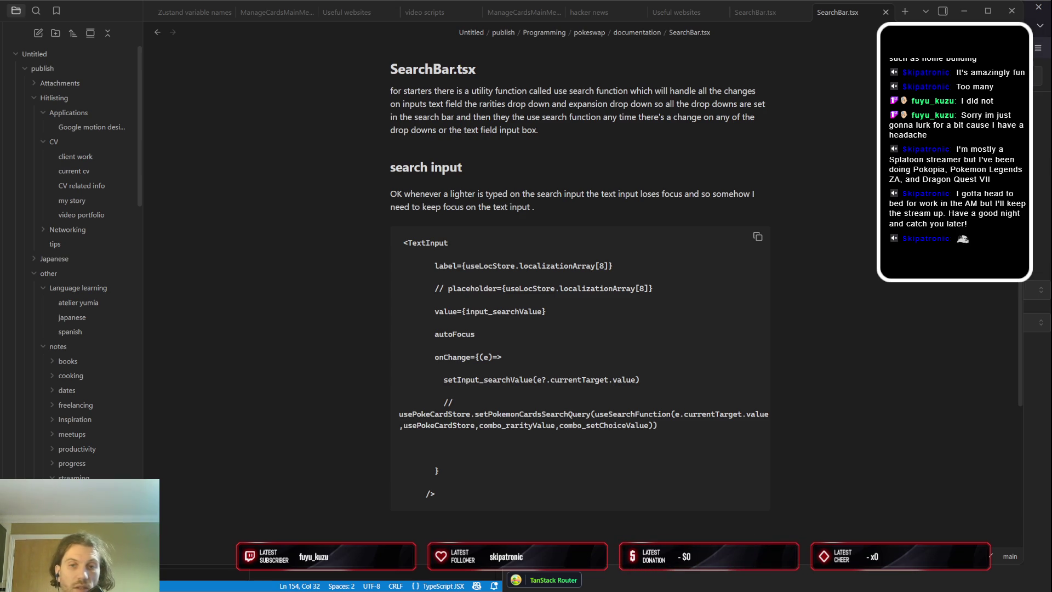
pyautogui.press('Up')
pyautogui.press('Up')
pyautogui.press('Up')
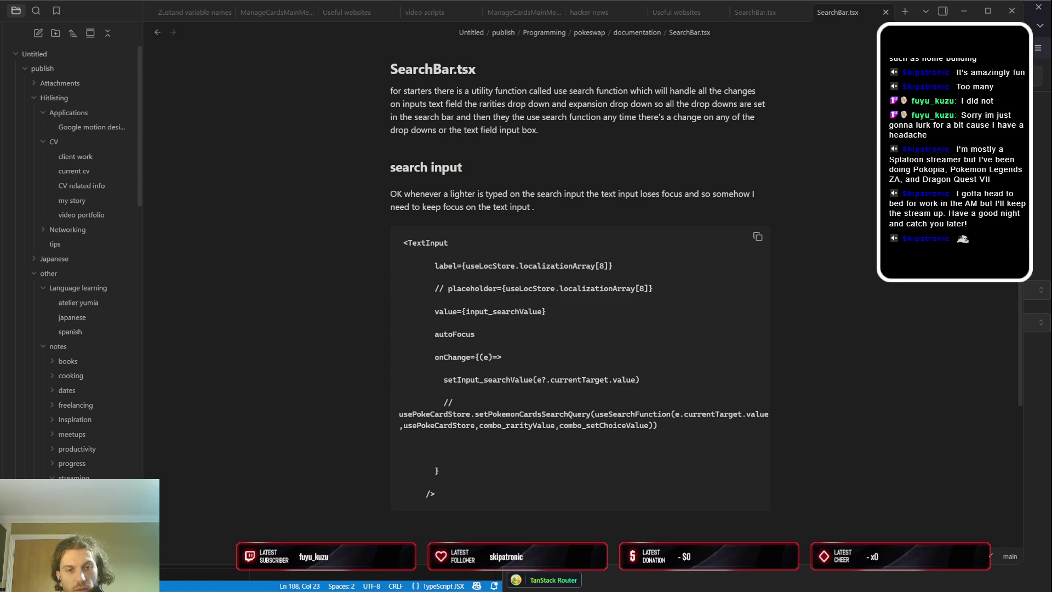
pyautogui.press('Right')
pyautogui.press('Right')
pyautogui.press('Right')
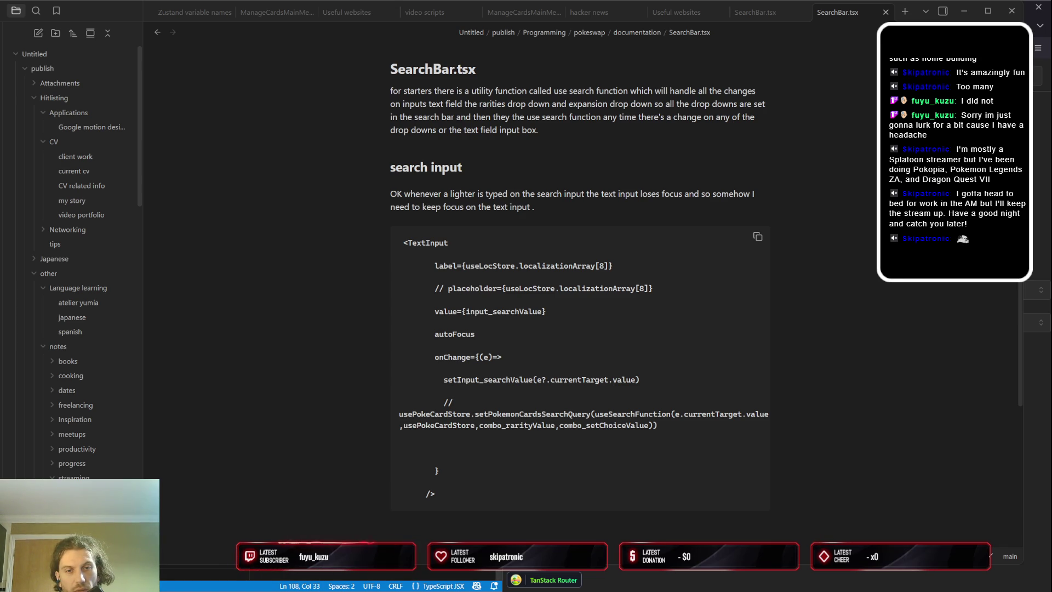
pyautogui.press('Home')
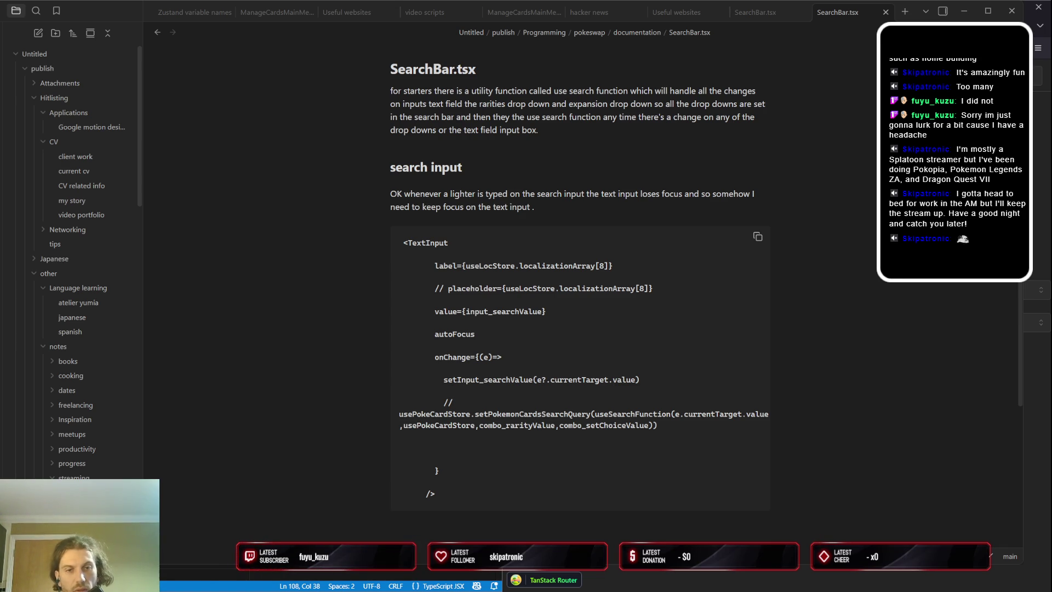
pyautogui.press('Right')
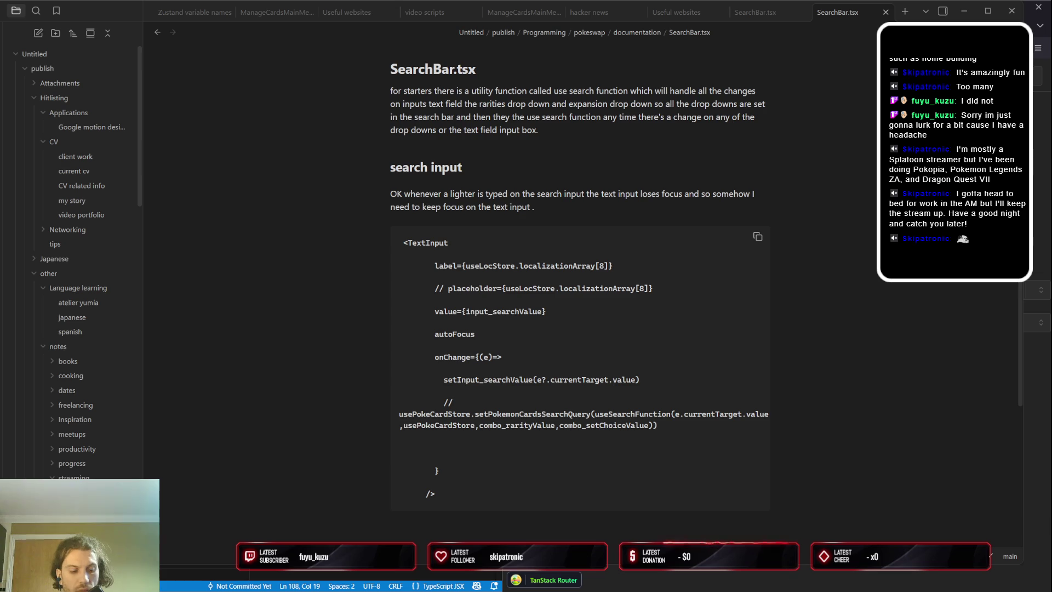
pyautogui.press('Right')
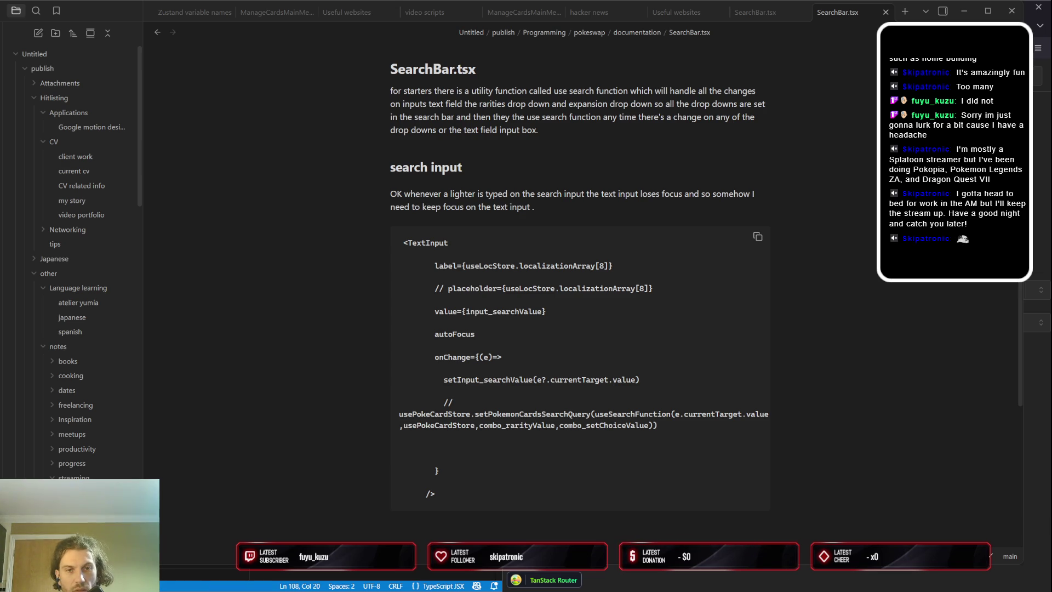
pyautogui.press('Right')
pyautogui.press('End')
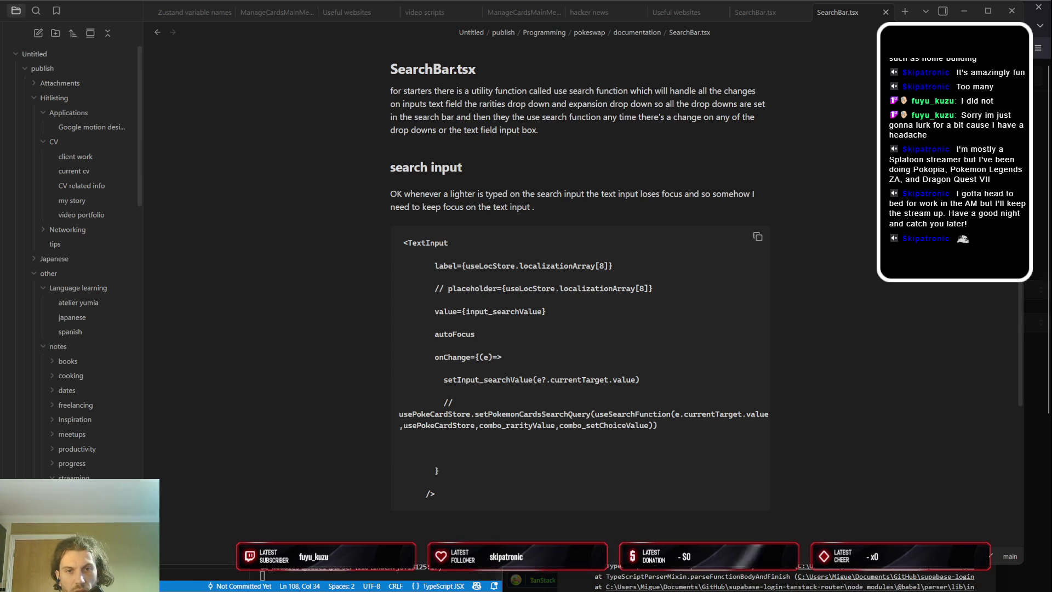
pyautogui.press('Right')
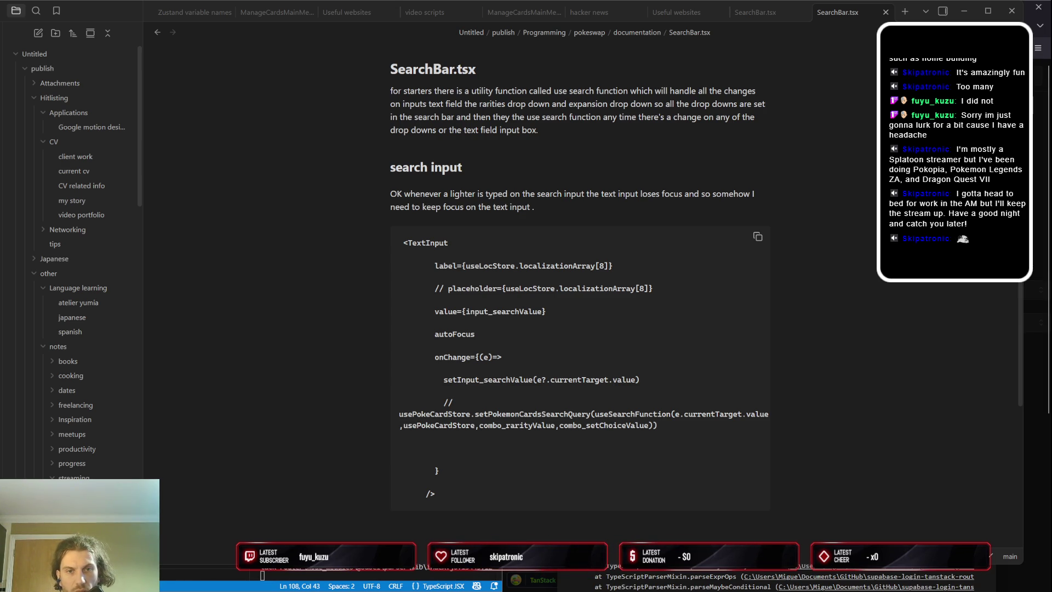
pyautogui.press('Home')
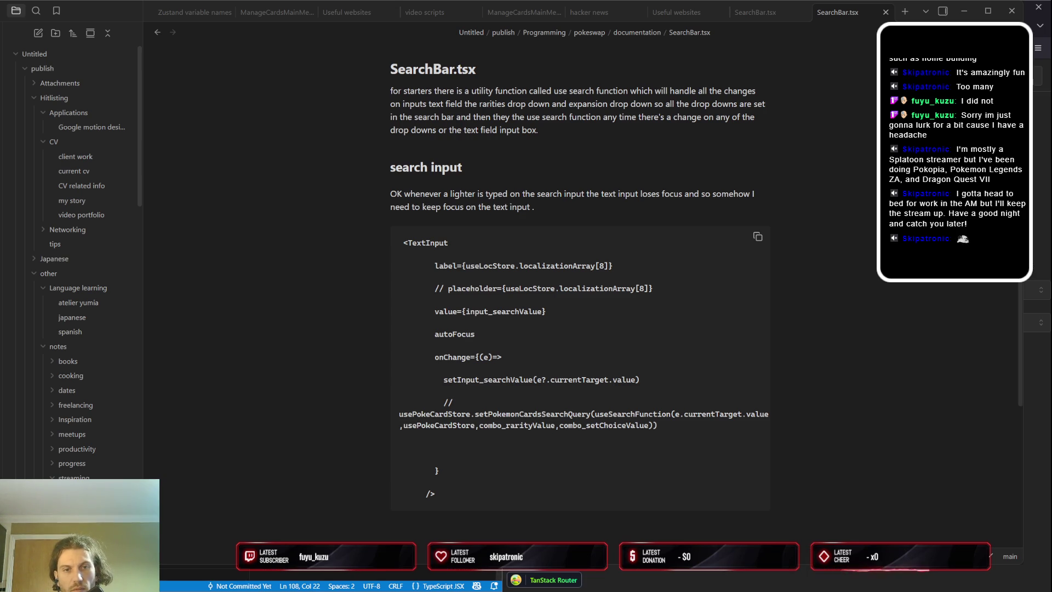
pyautogui.press('Right')
pyautogui.press('Right')
pyautogui.press('Right')
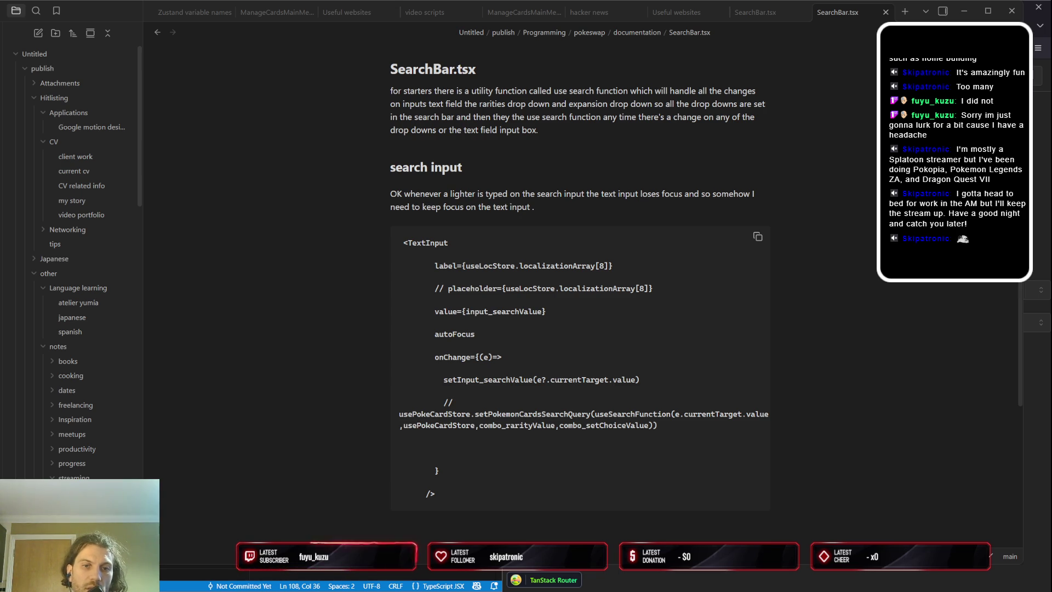
pyautogui.hotkey('ctrl', 'd')
pyautogui.hotkey('ctrl', 'd')
pyautogui.hotkey('ctrl', 'd')
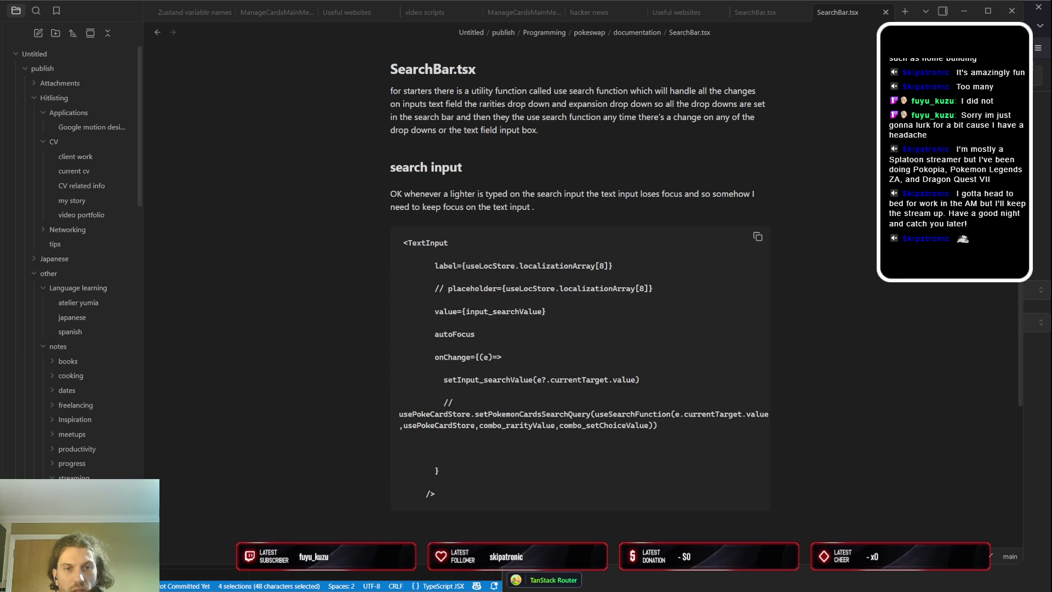
pyautogui.press('Escape')
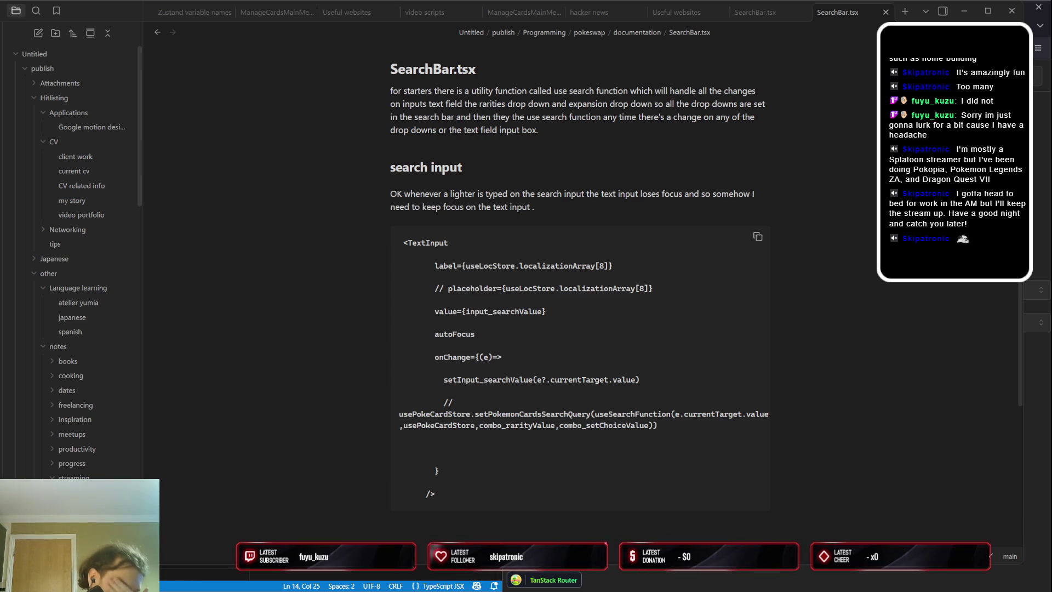
pyautogui.press('Down')
pyautogui.press('Down')
pyautogui.press('Down')
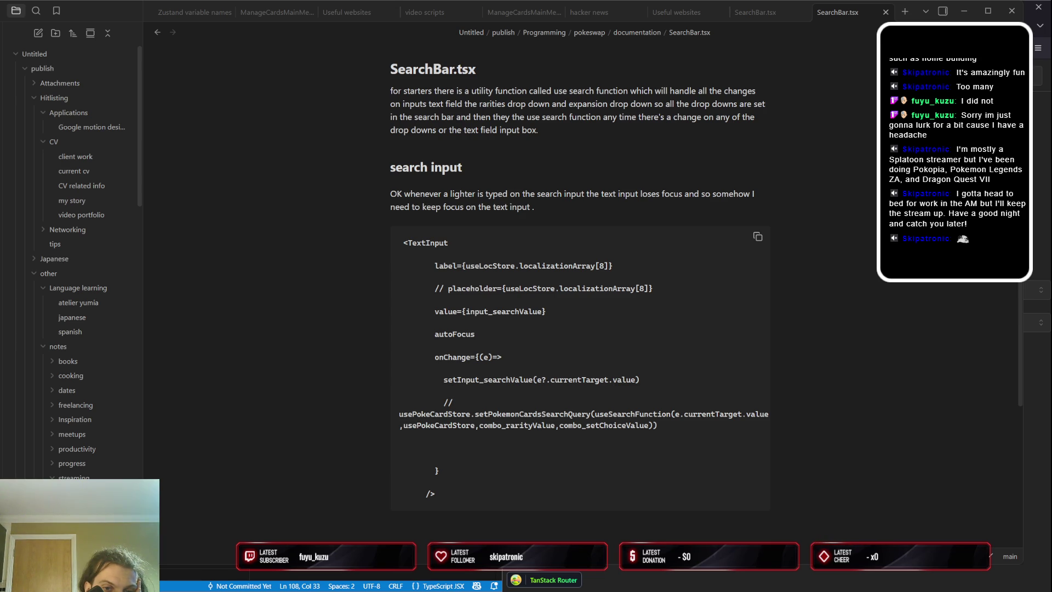
pyautogui.hotkey('ctrl', 'd')
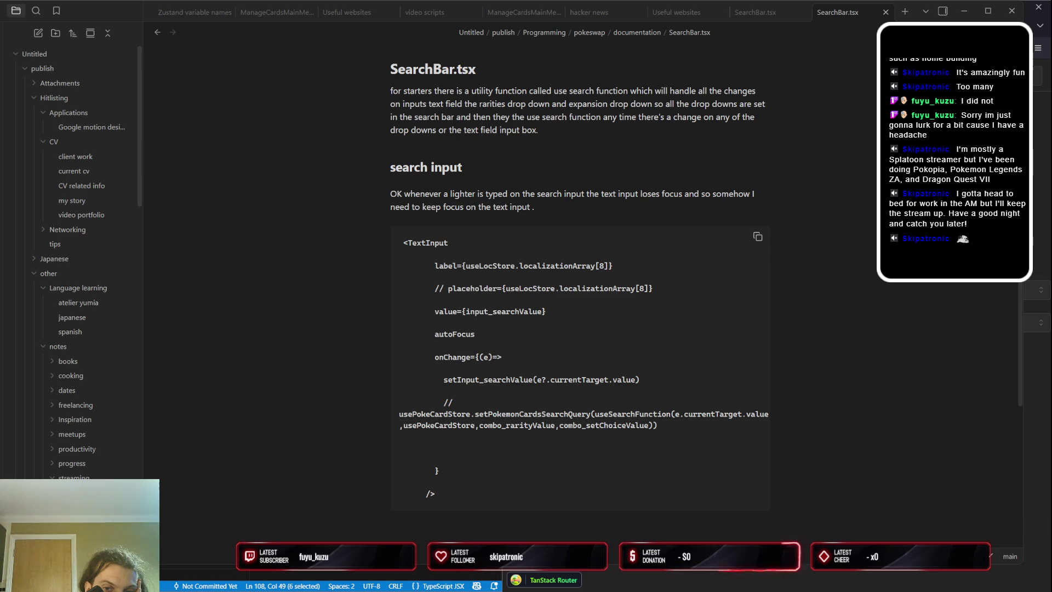
pyautogui.press('Up')
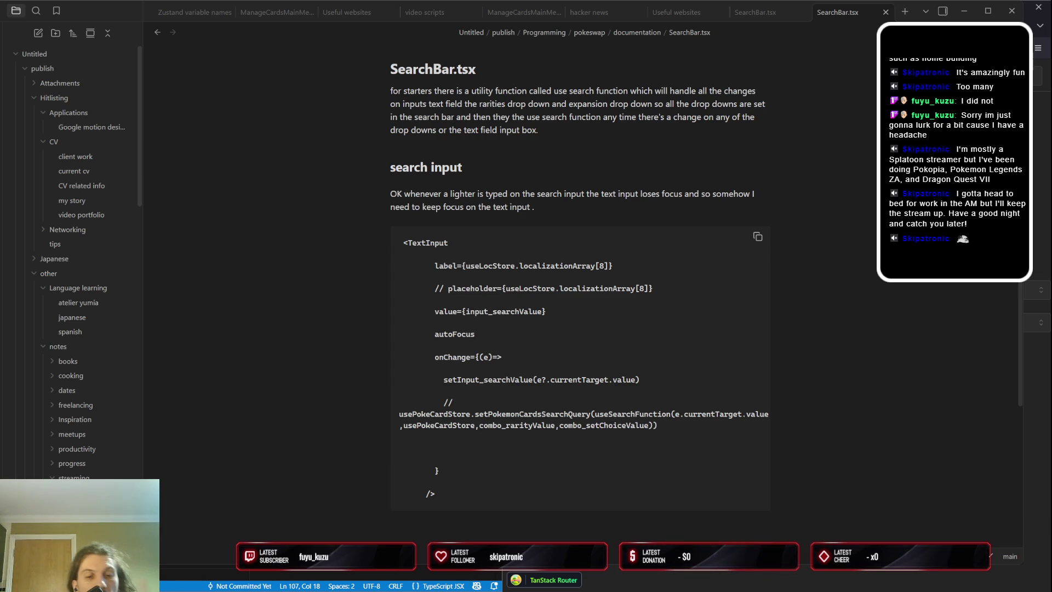
pyautogui.hotkey('ctrl', 'd')
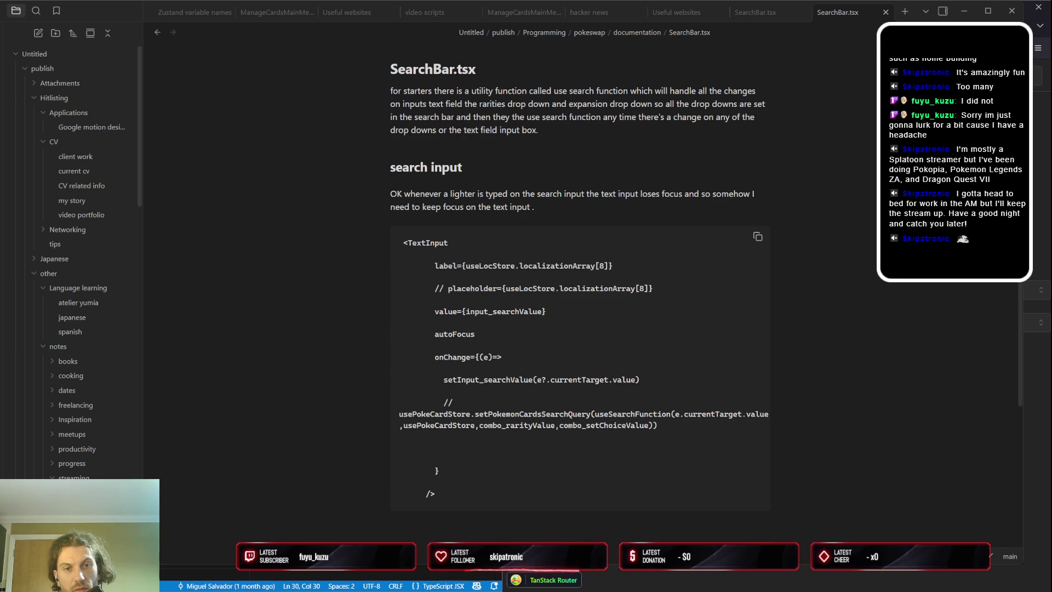
pyautogui.press('Up')
pyautogui.press('Up')
pyautogui.press('Up')
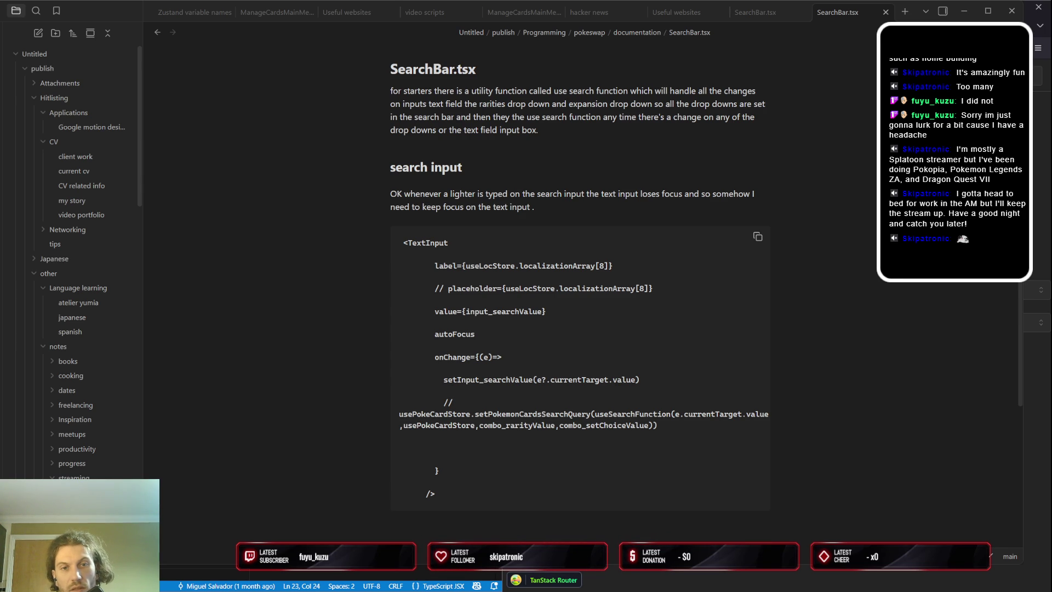
pyautogui.press('Down')
pyautogui.press('Down')
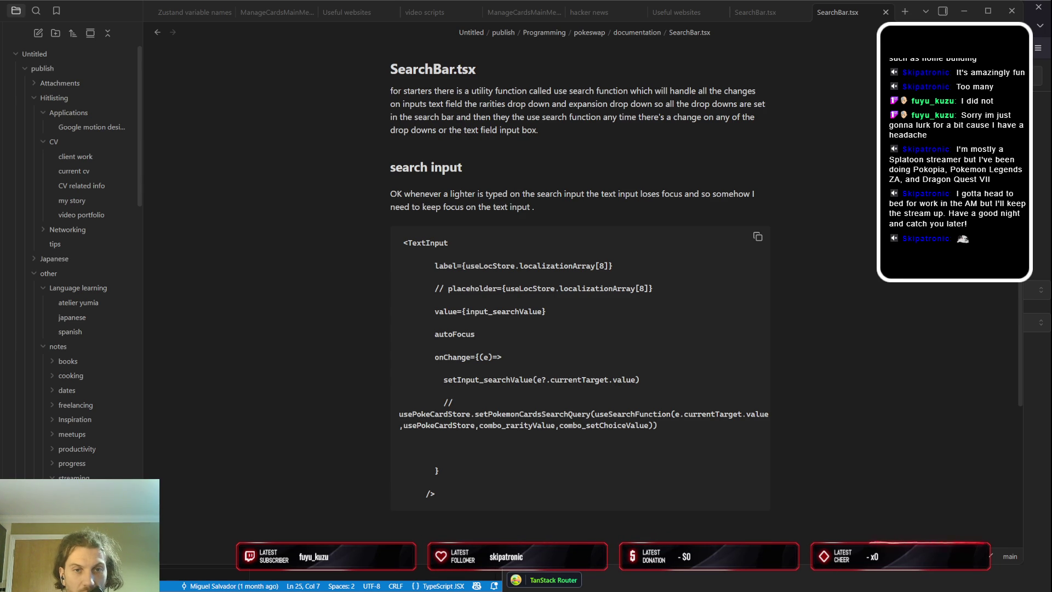
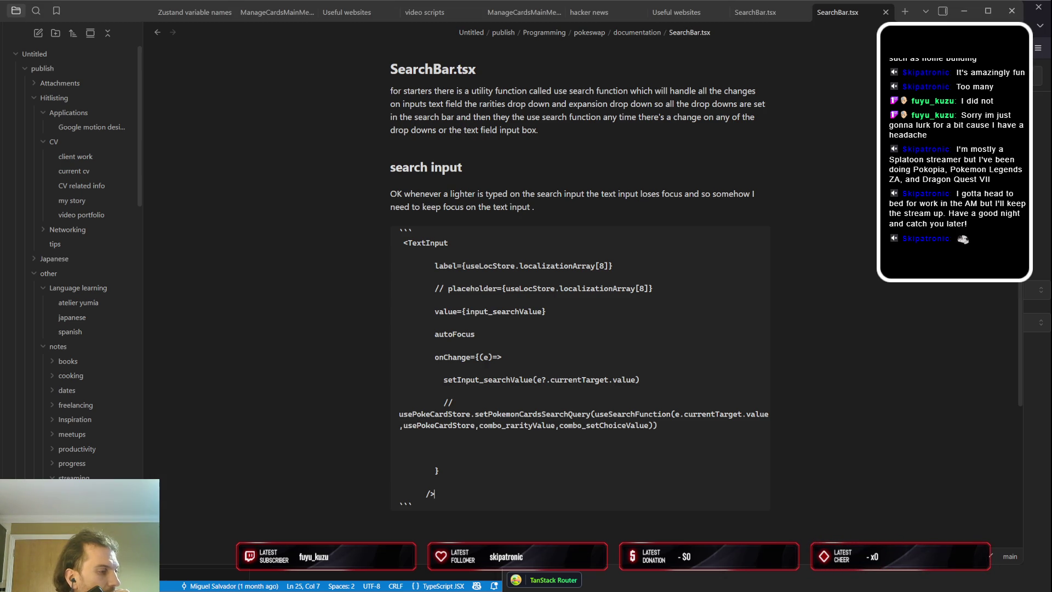
# Minimize the Obsidian window so the mirrored Duolingo lesson shows
pyautogui.click(964, 11)
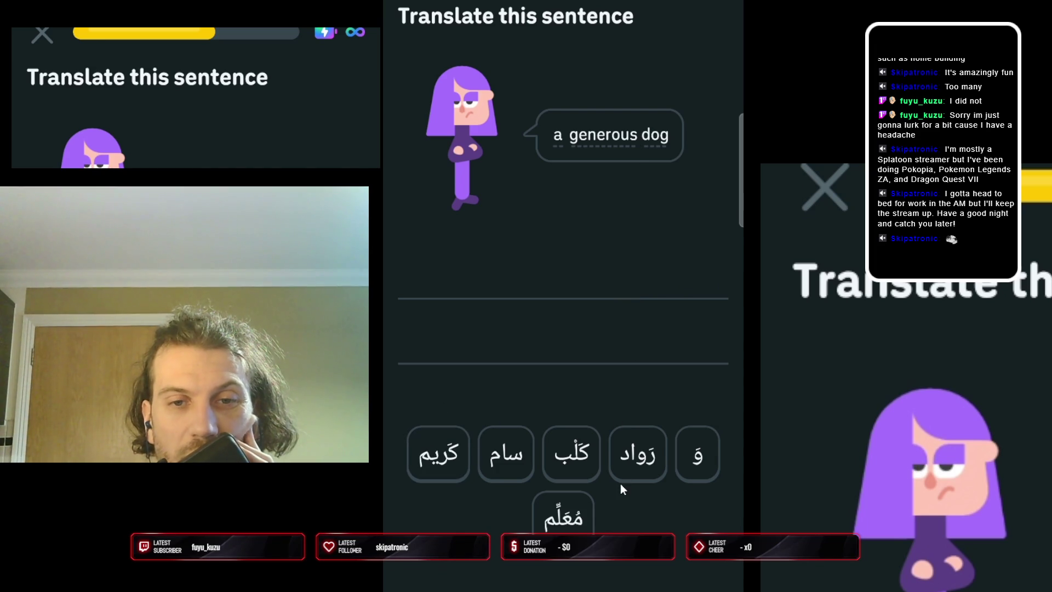
# Translate 'a generous dog' as كلب كريم and check it
pyautogui.click(574, 450)
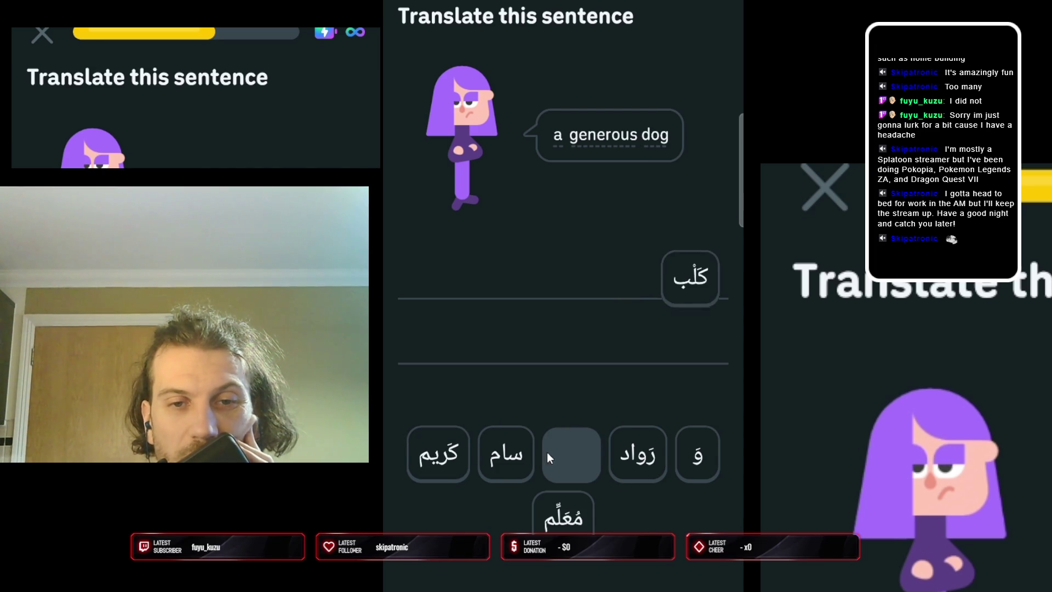
pyautogui.click(448, 461)
pyautogui.click(609, 576)
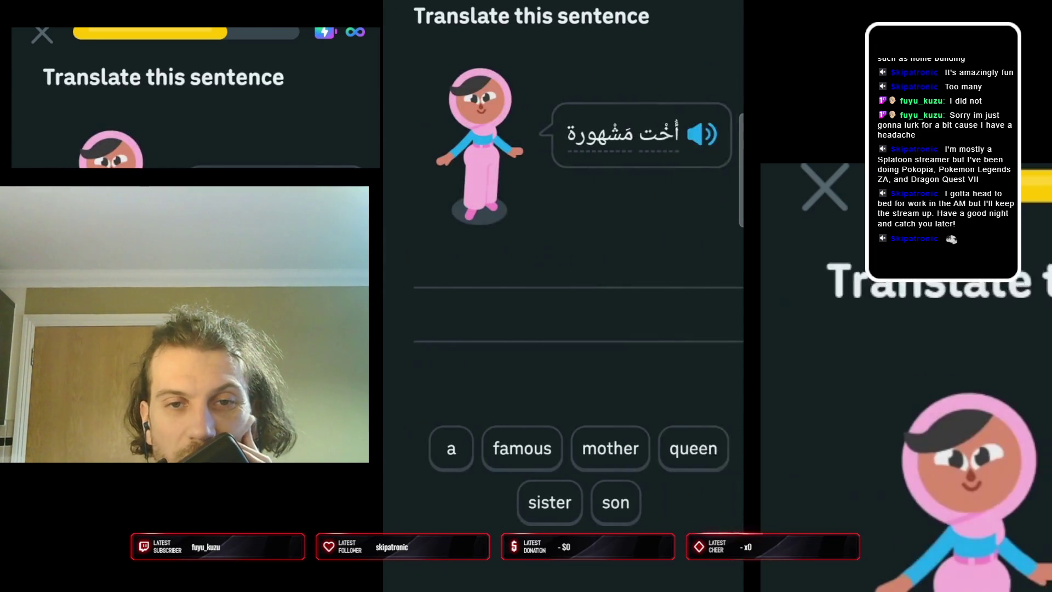
# Build 'a famous sister', moving famous between a and sister, and check it
pyautogui.click(435, 449)
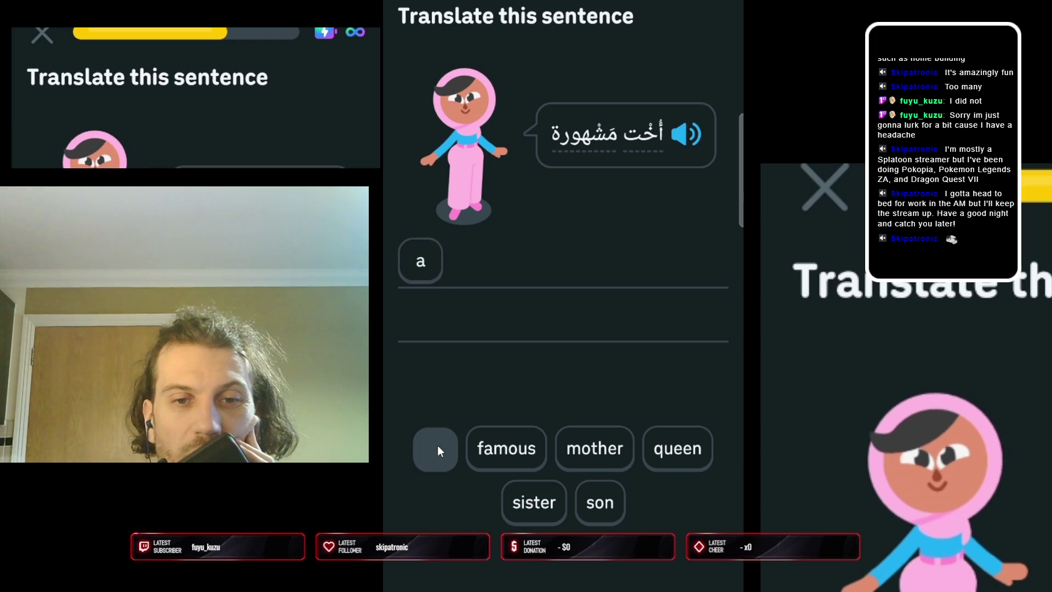
pyautogui.click(508, 499)
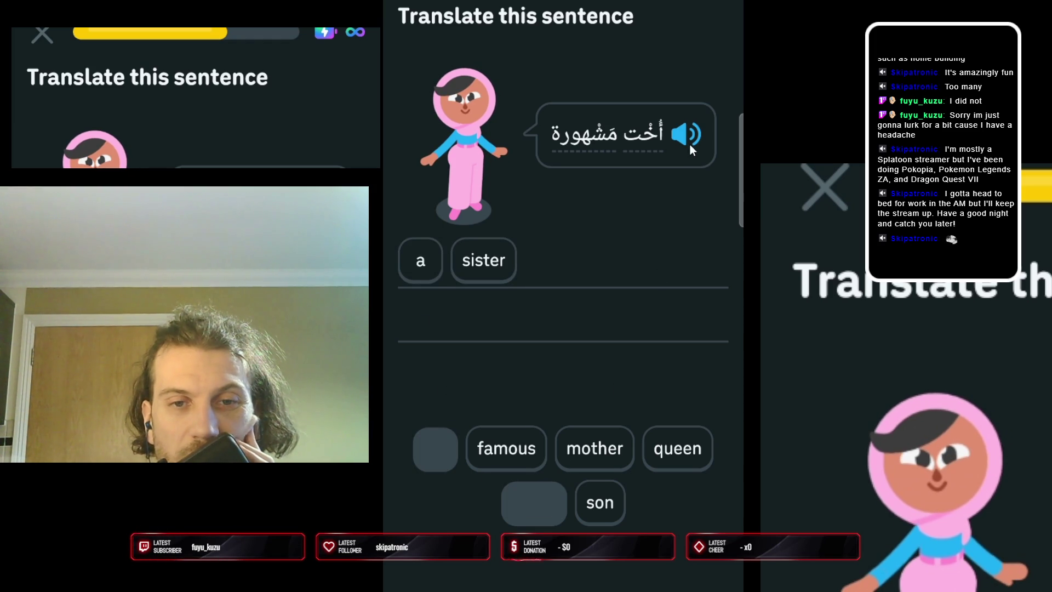
pyautogui.click(511, 438)
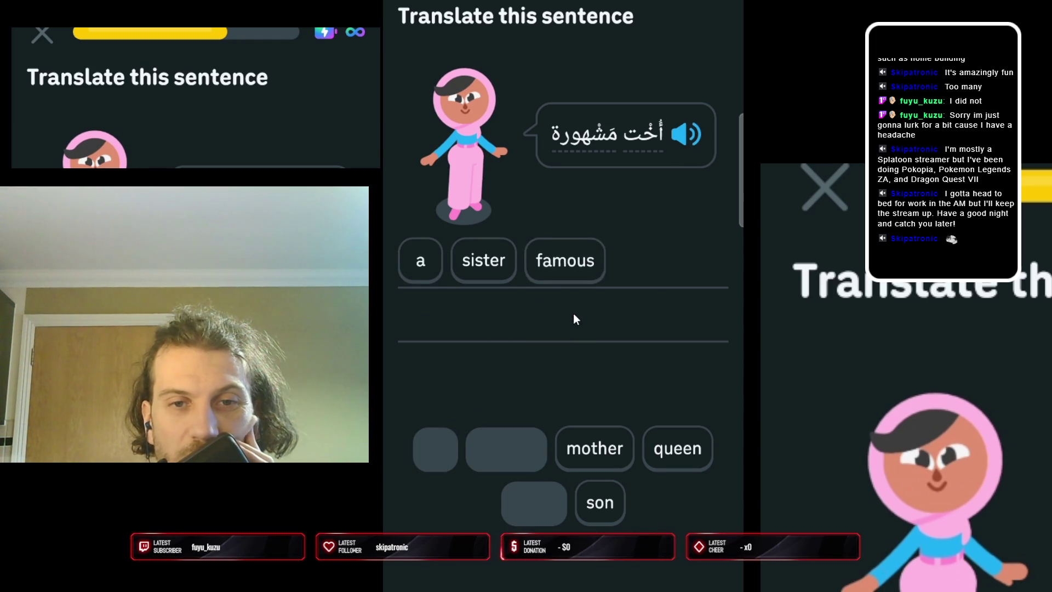
pyautogui.moveTo(564, 271); pyautogui.dragTo(472, 267)
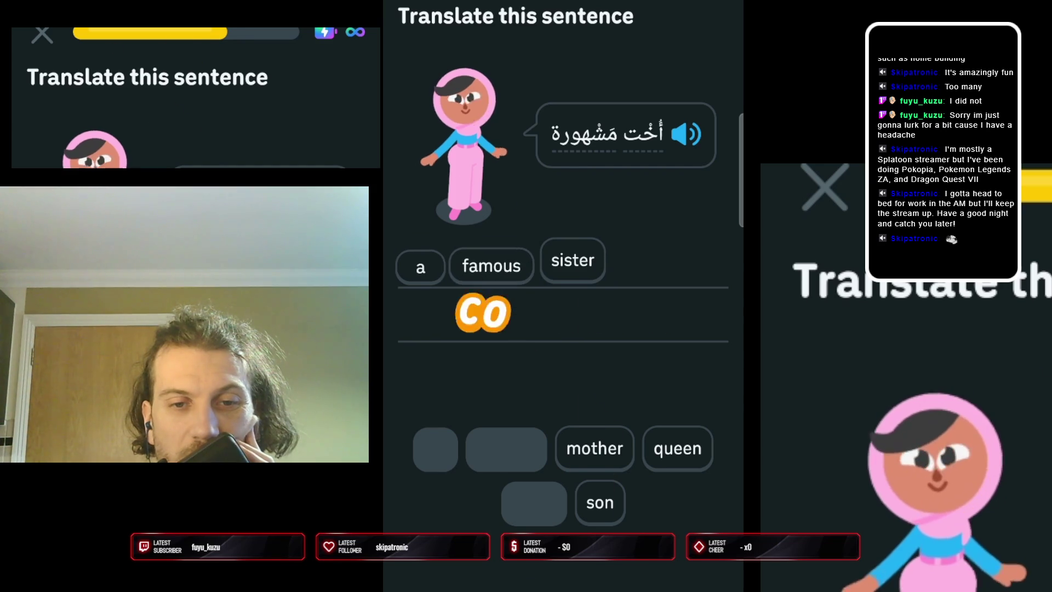
pyautogui.click(563, 576)
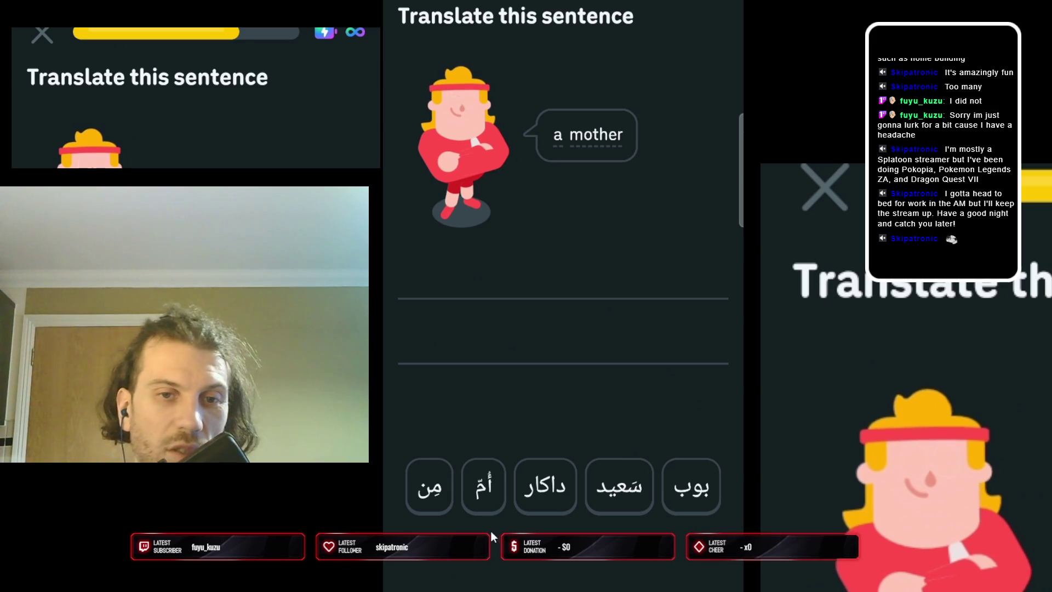
# Translate 'a mother' as أمّ and check it
pyautogui.click(484, 509)
pyautogui.click(666, 305)
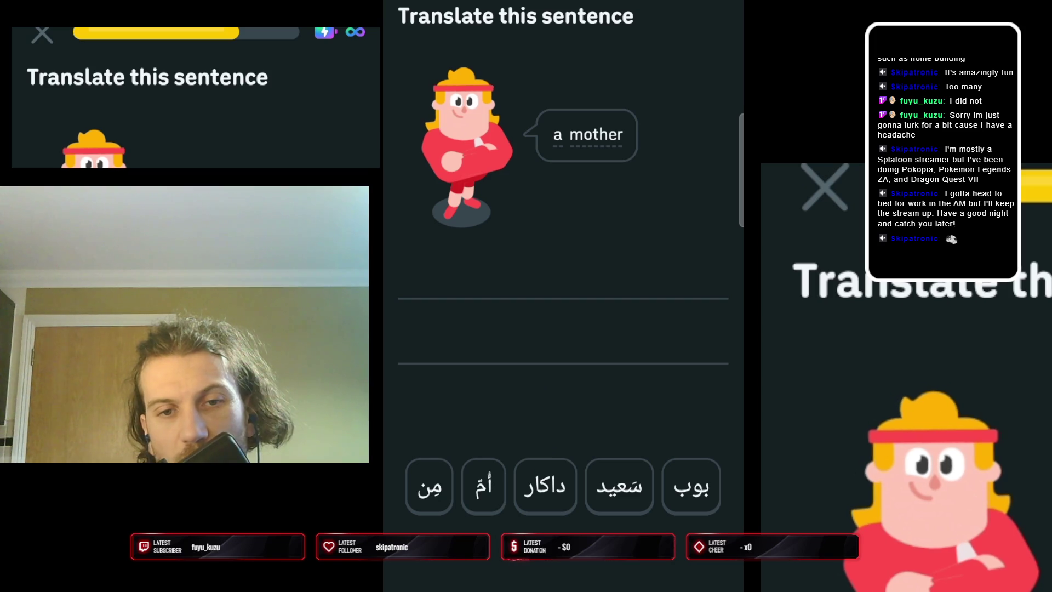
pyautogui.click(473, 480)
pyautogui.press('Return')
pyautogui.press('Return')
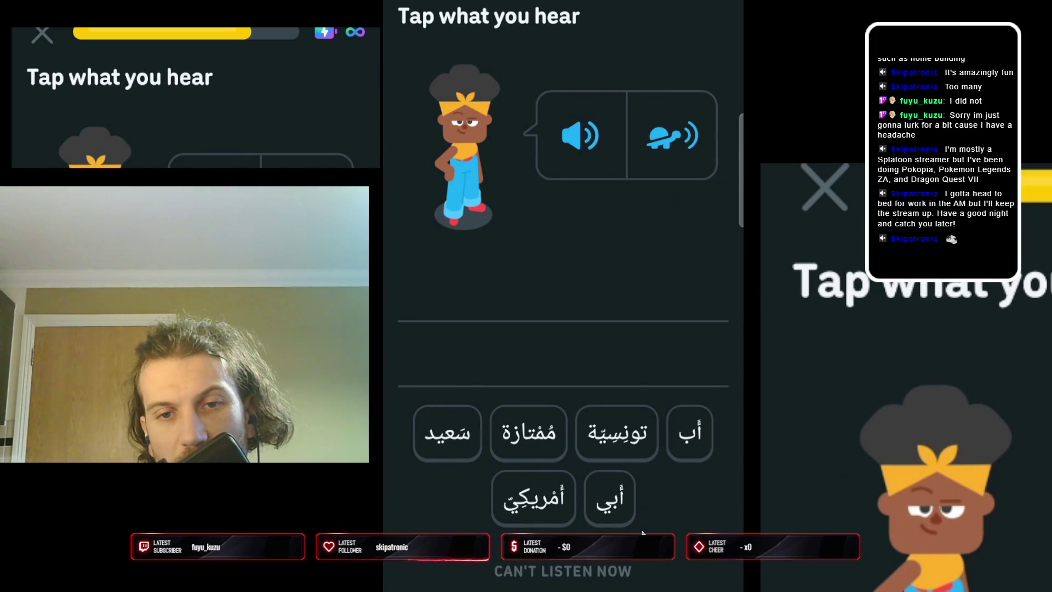
# Answer the listening exercise with أب أمريكي سعيد, swapping out مُمتازة, and check it
pyautogui.click(696, 433)
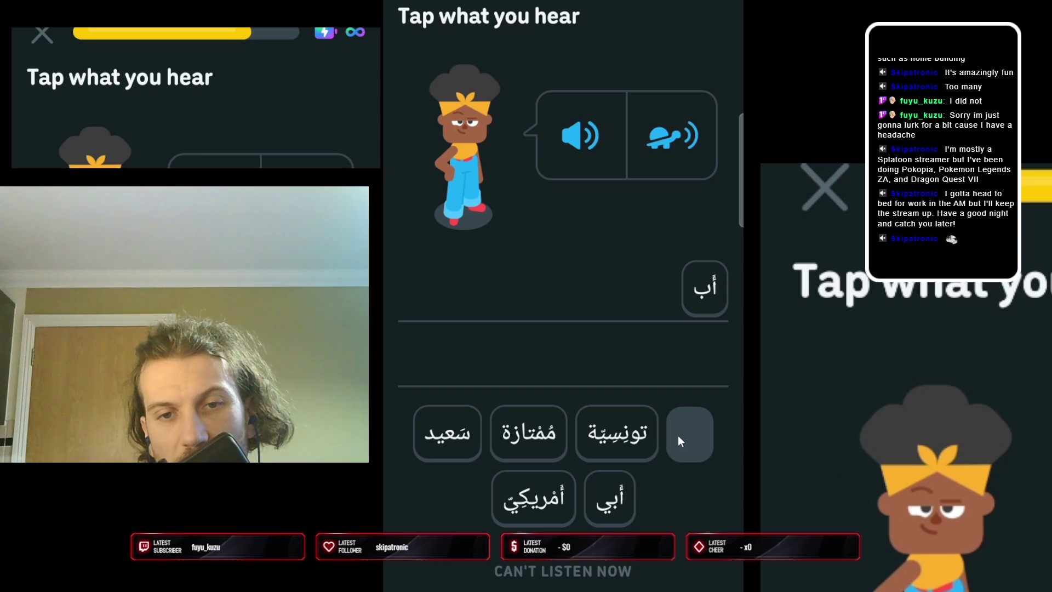
pyautogui.click(533, 443)
pyautogui.click(650, 290)
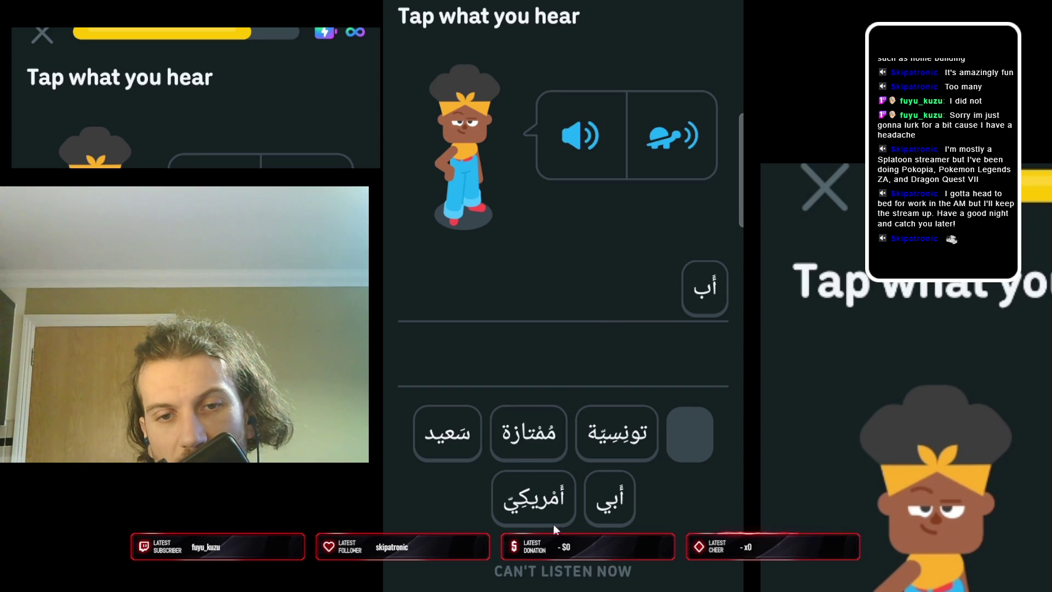
pyautogui.click(538, 501)
pyautogui.click(466, 443)
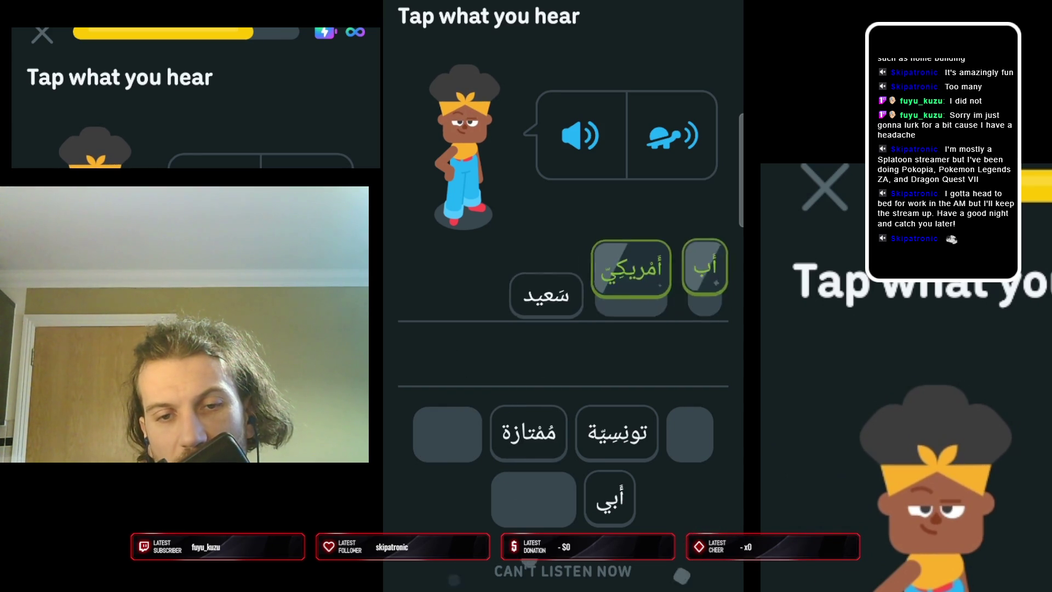
pyautogui.press('Return')
pyautogui.press('Return')
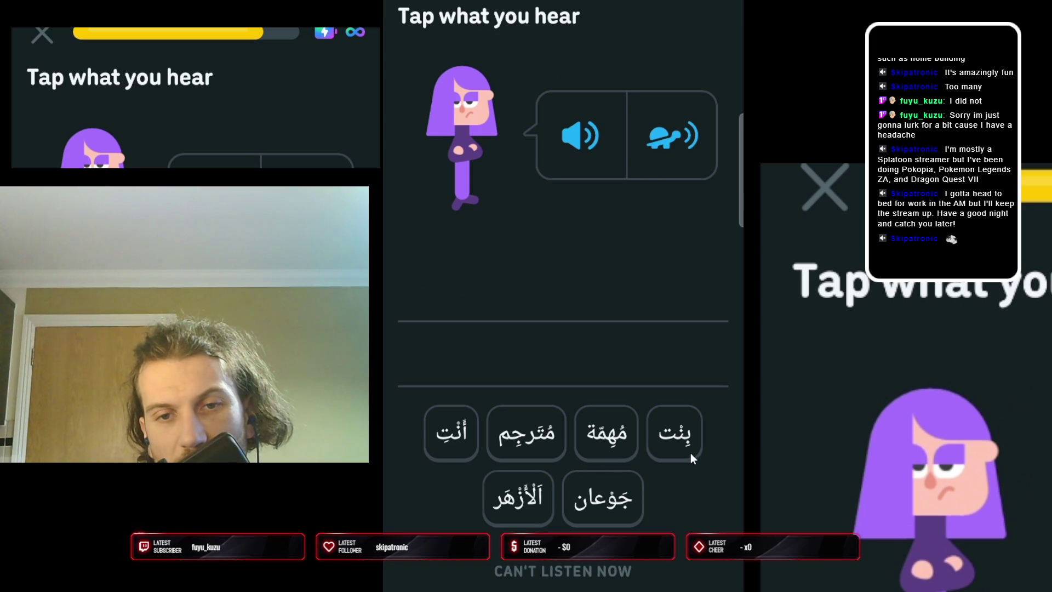
# Answer the next listening exercises with بِنْت مُهِمّة and أخ سوريّ
pyautogui.click(689, 446)
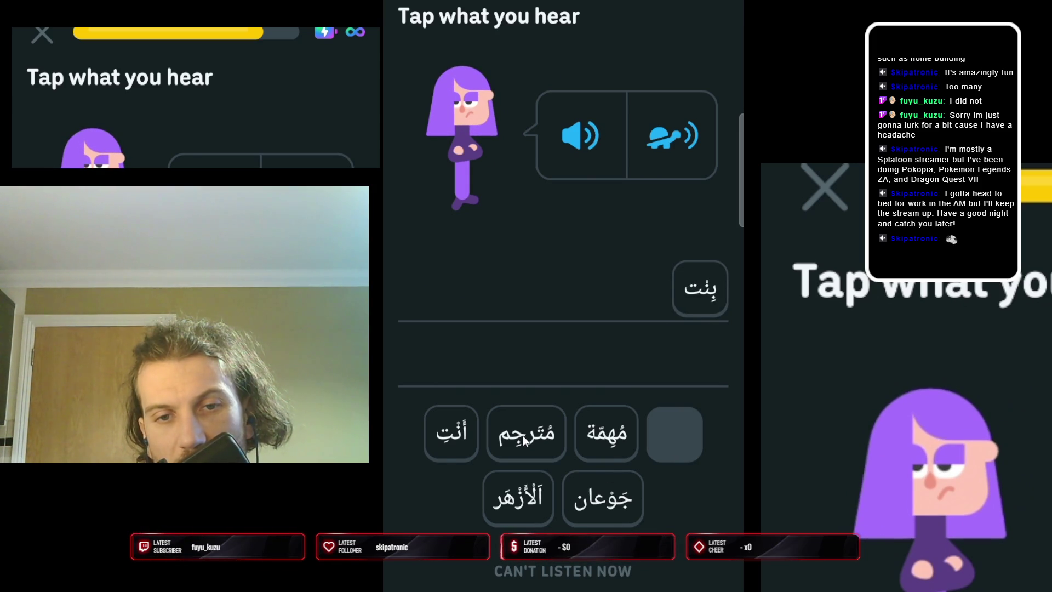
pyautogui.click(621, 442)
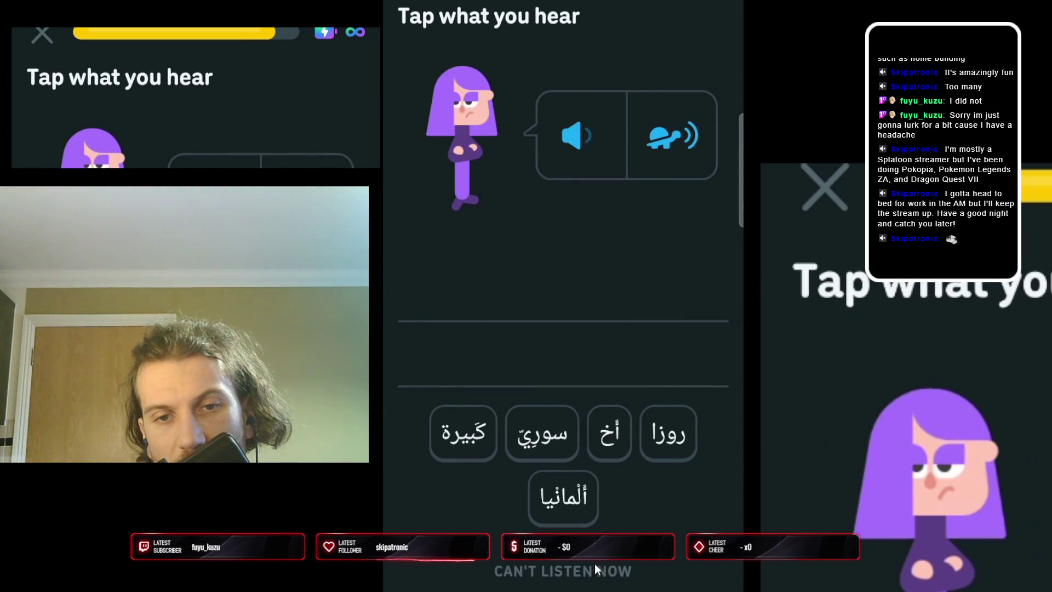
pyautogui.click(608, 433)
pyautogui.click(542, 433)
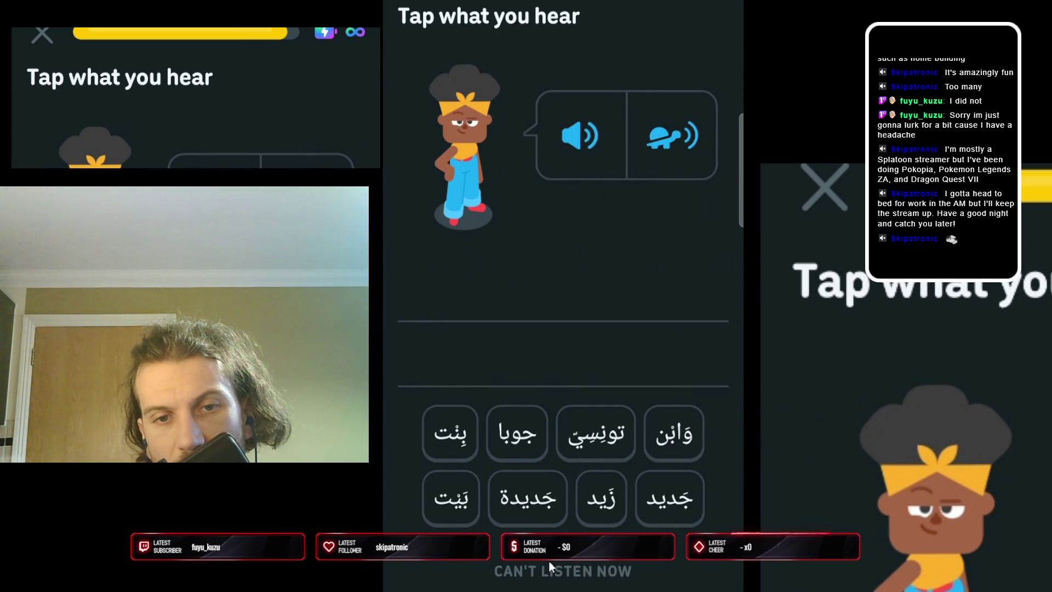
# Build بِنْت جديد وَابن جديدة for 'a new daughter and a new son', replaying the audio, and check it
pyautogui.click(457, 436)
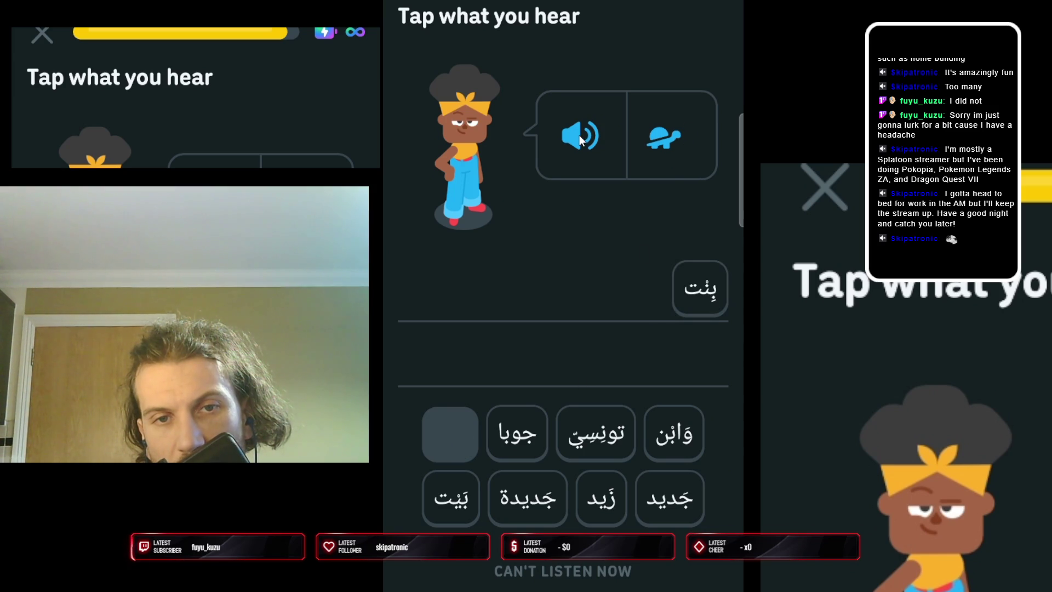
pyautogui.click(683, 504)
pyautogui.click(570, 107)
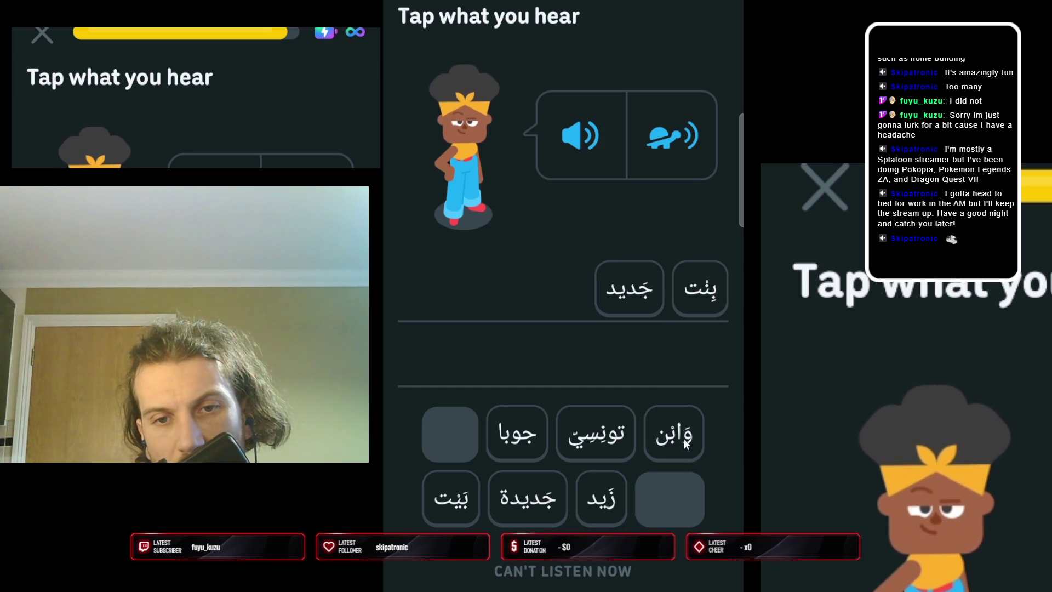
pyautogui.click(559, 129)
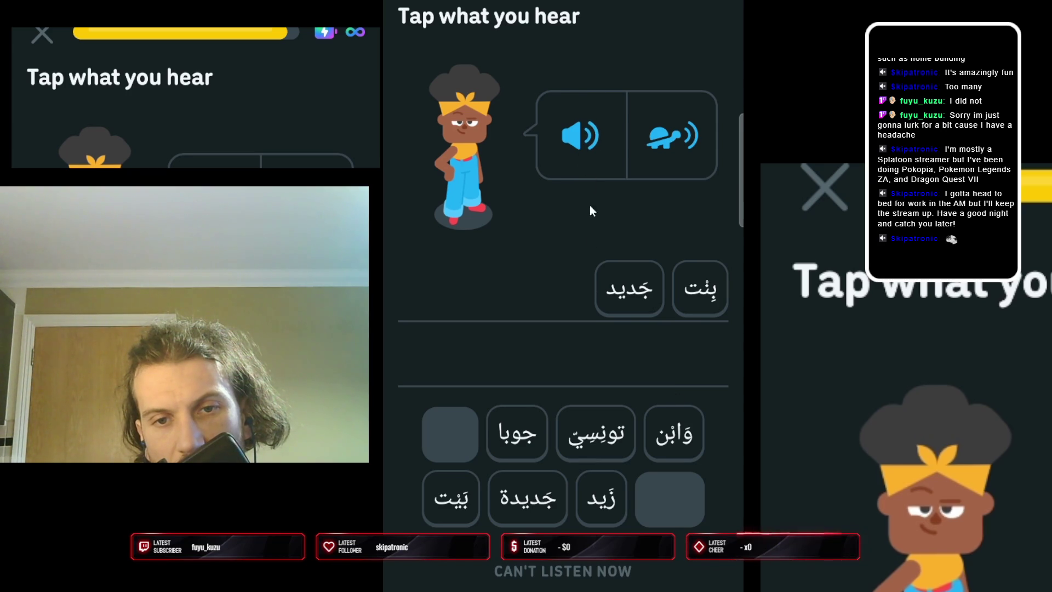
pyautogui.click(684, 433)
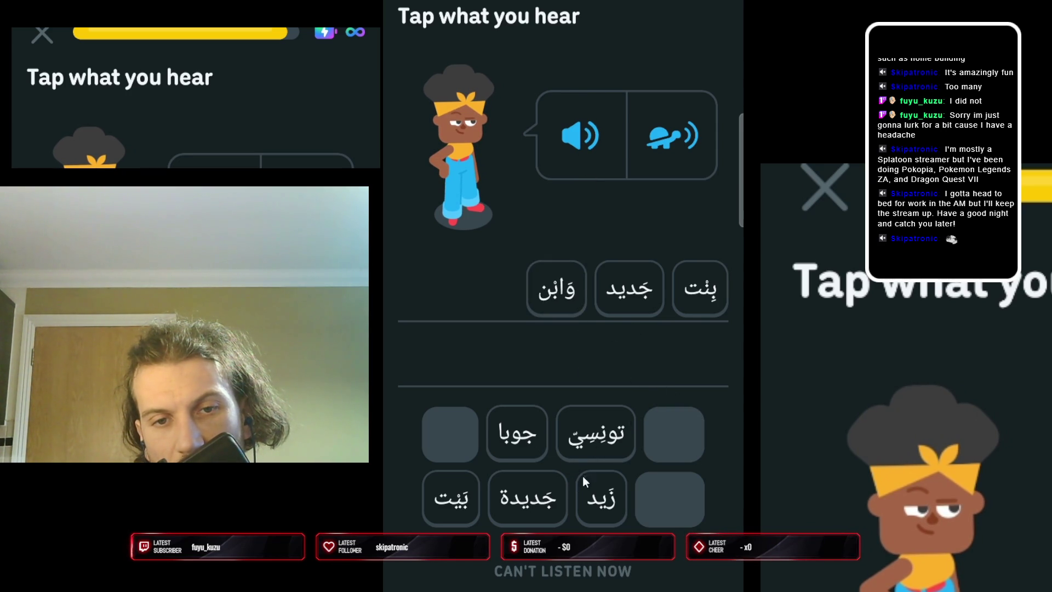
pyautogui.click(542, 513)
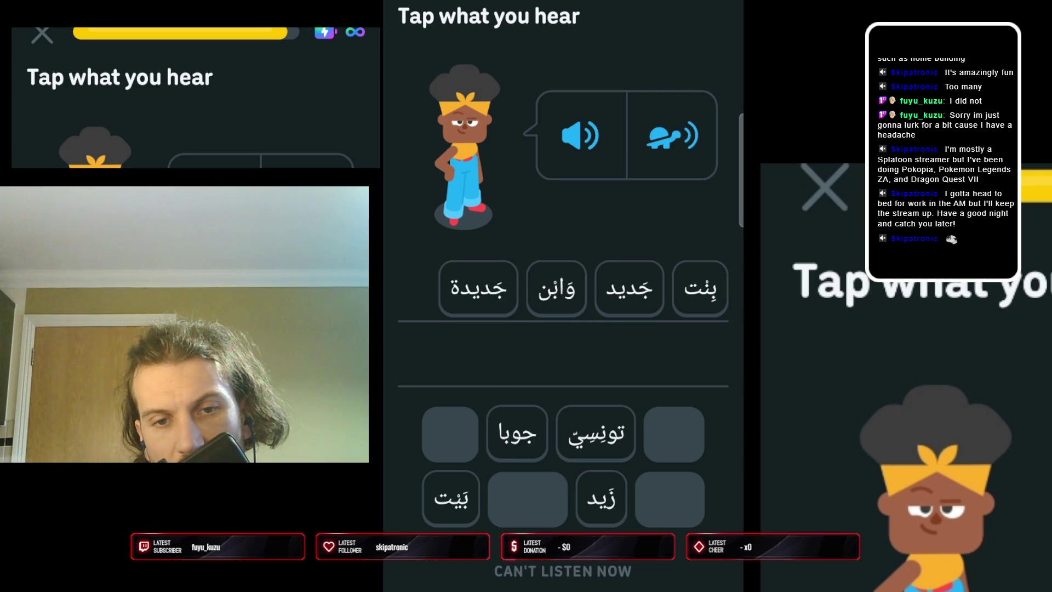
pyautogui.press('Return')
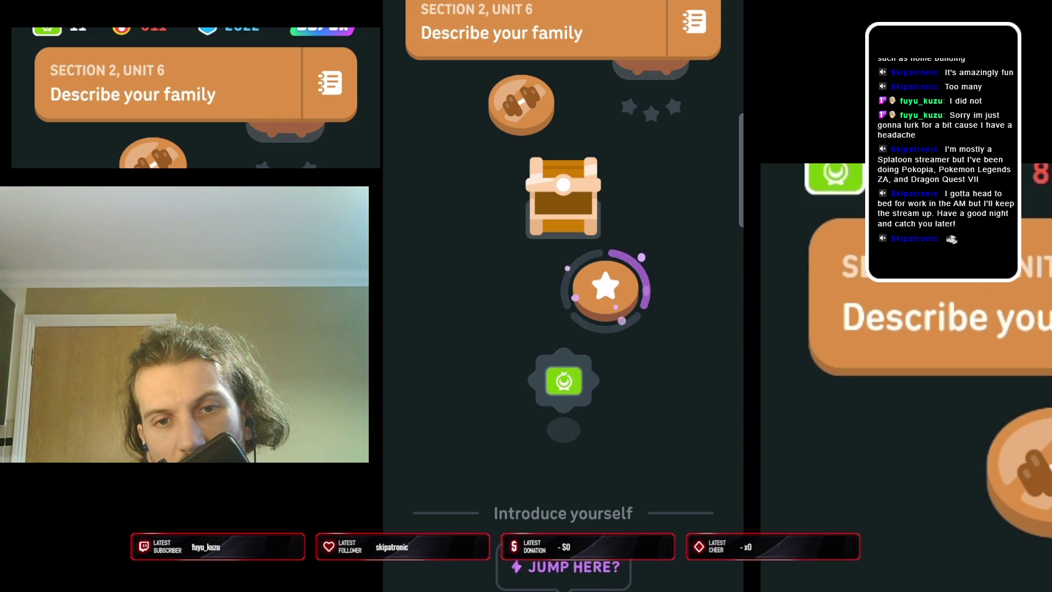
# Leave Duolingo for the home screen and launch AnkiDroid's deck list
pyautogui.rightClick(502, 581)
pyautogui.click(445, 491)
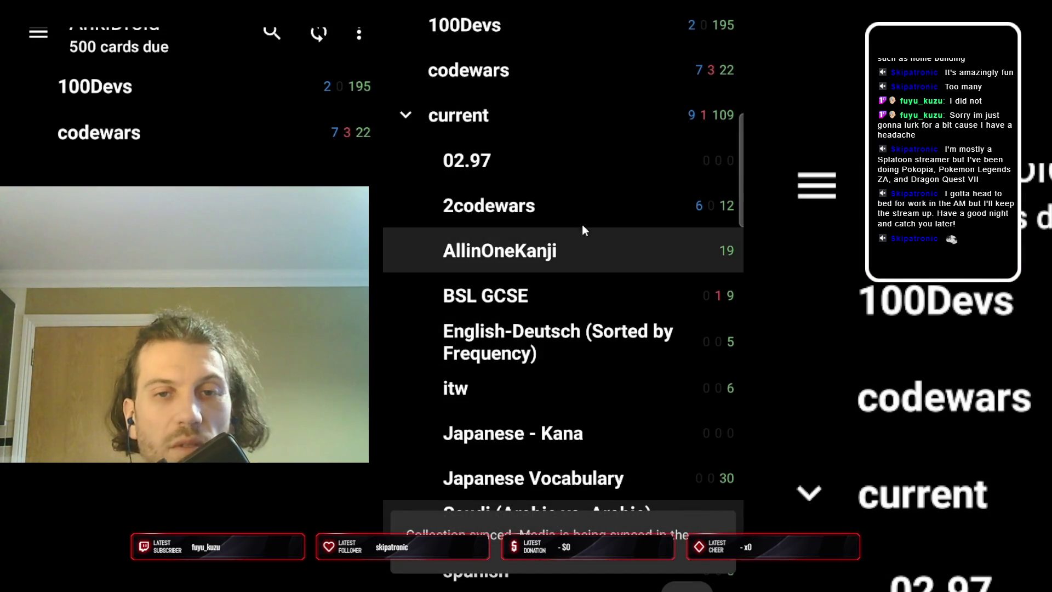
# Start the 2codewars deck and review its first card and the then() arguments card
pyautogui.click(583, 216)
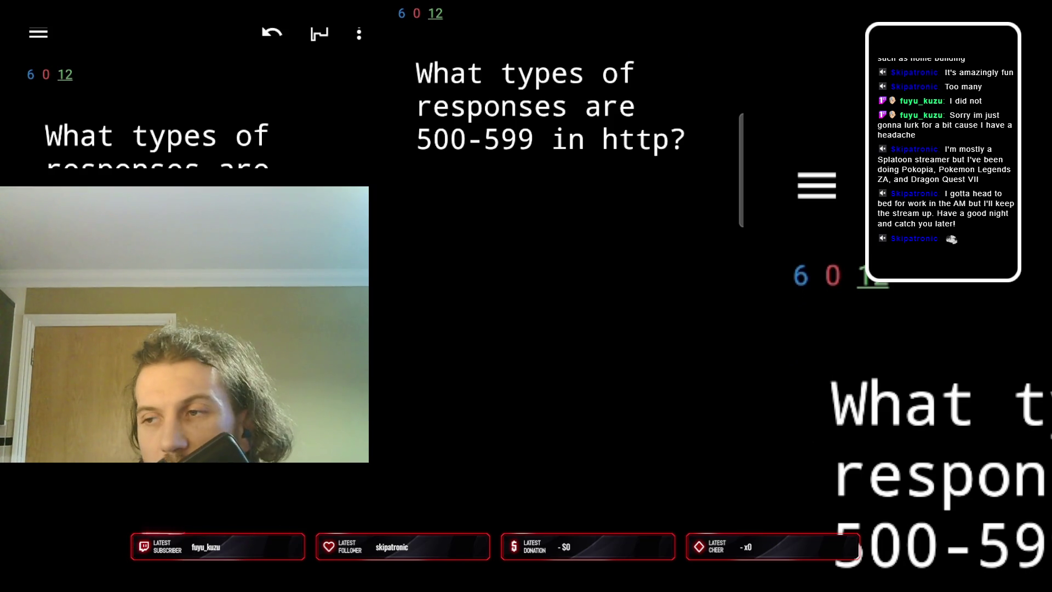
pyautogui.press('space')
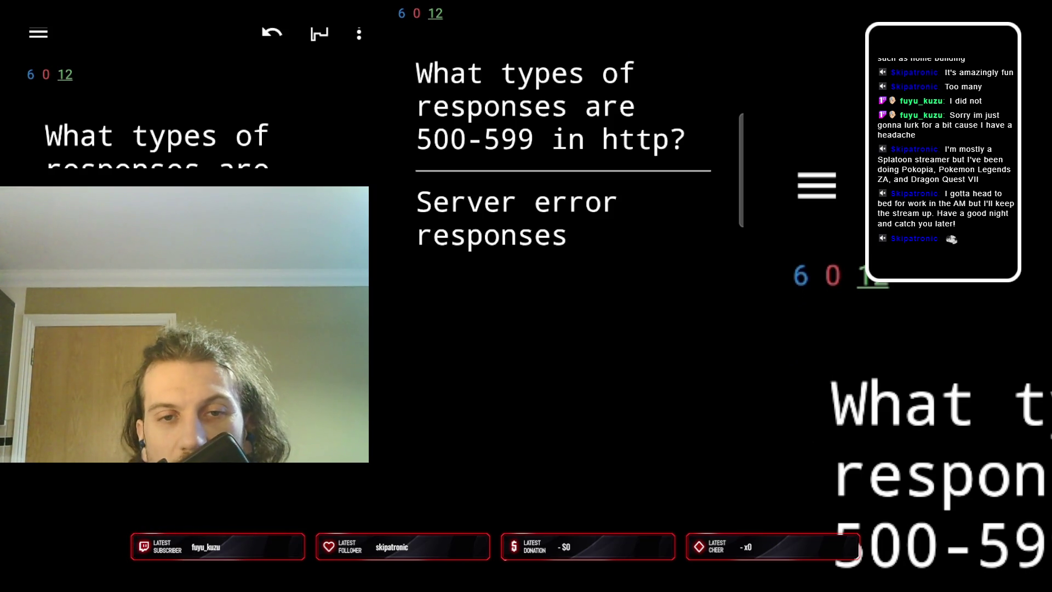
pyautogui.press('1')
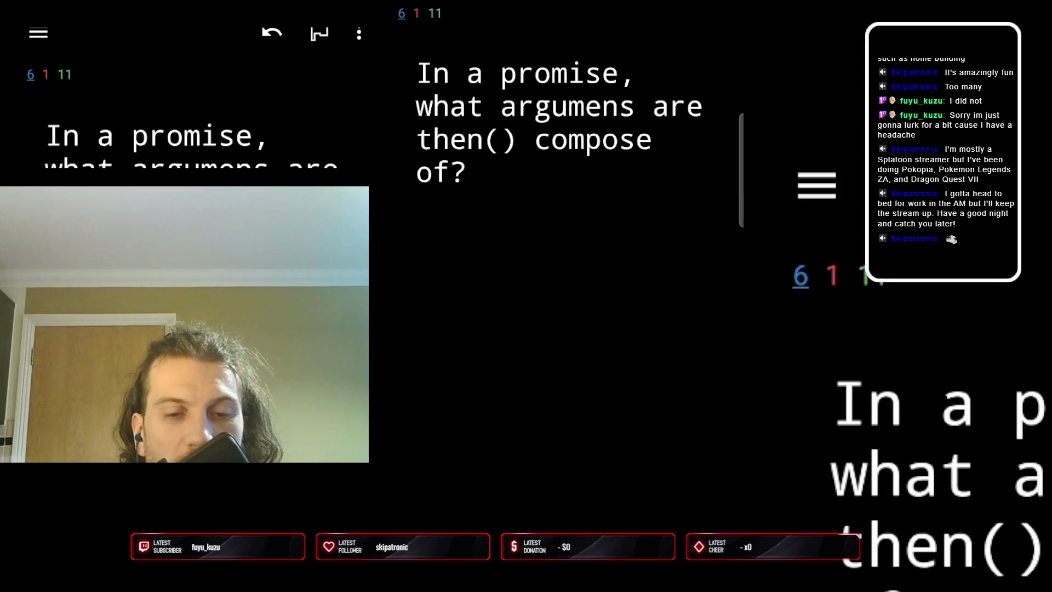
pyautogui.press('space')
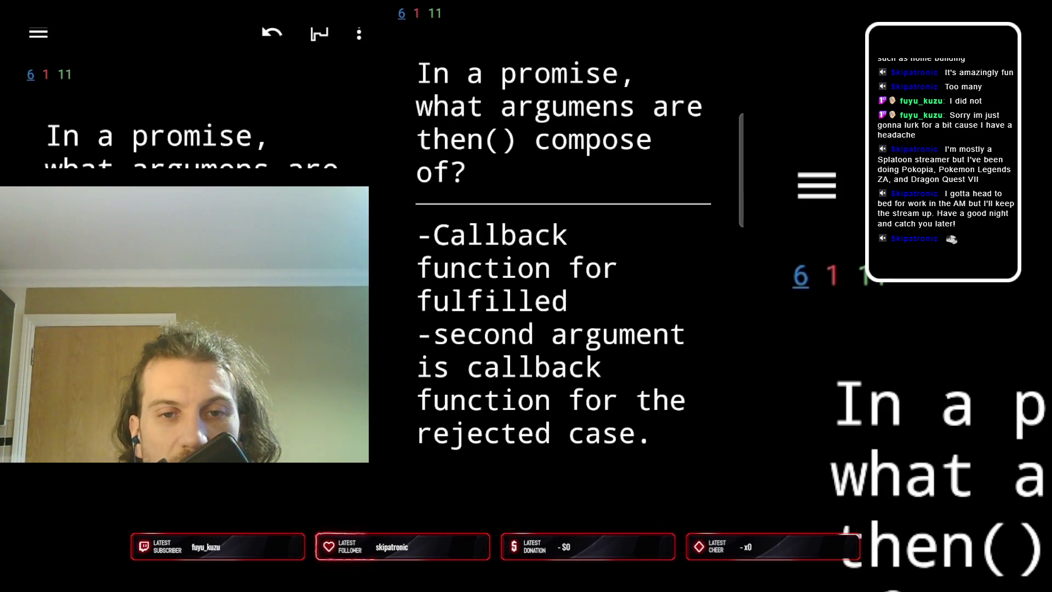
pyautogui.press('space')
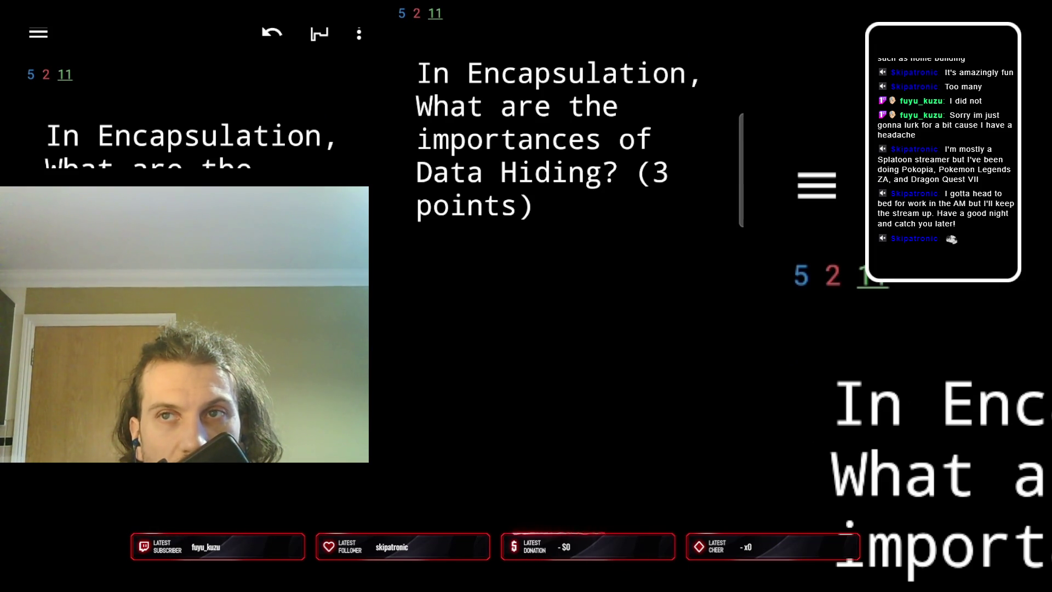
# Grade the Encapsulation card, then flip and grade the ERD and catch()-versus-then() cards
pyautogui.press('space')
pyautogui.press('space')
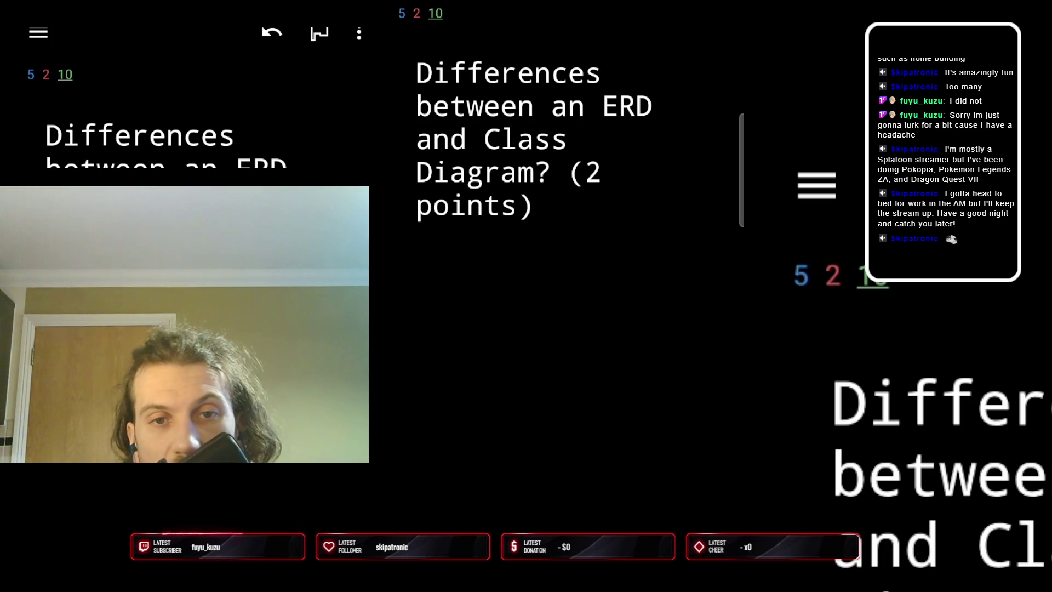
pyautogui.press('space')
pyautogui.scroll(-3, 524, 480)
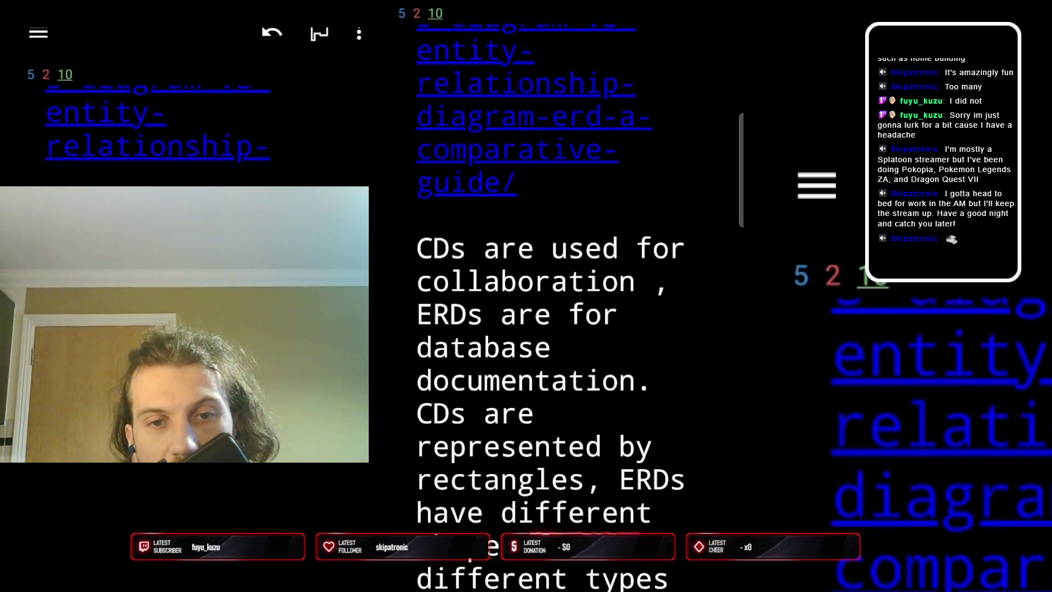
pyautogui.press('space')
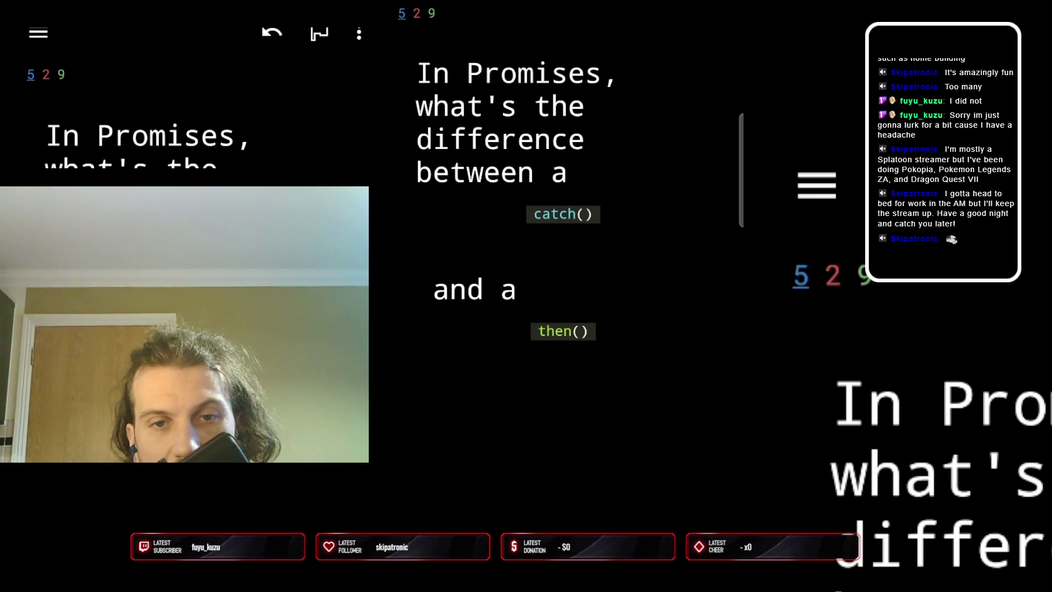
pyautogui.press('space')
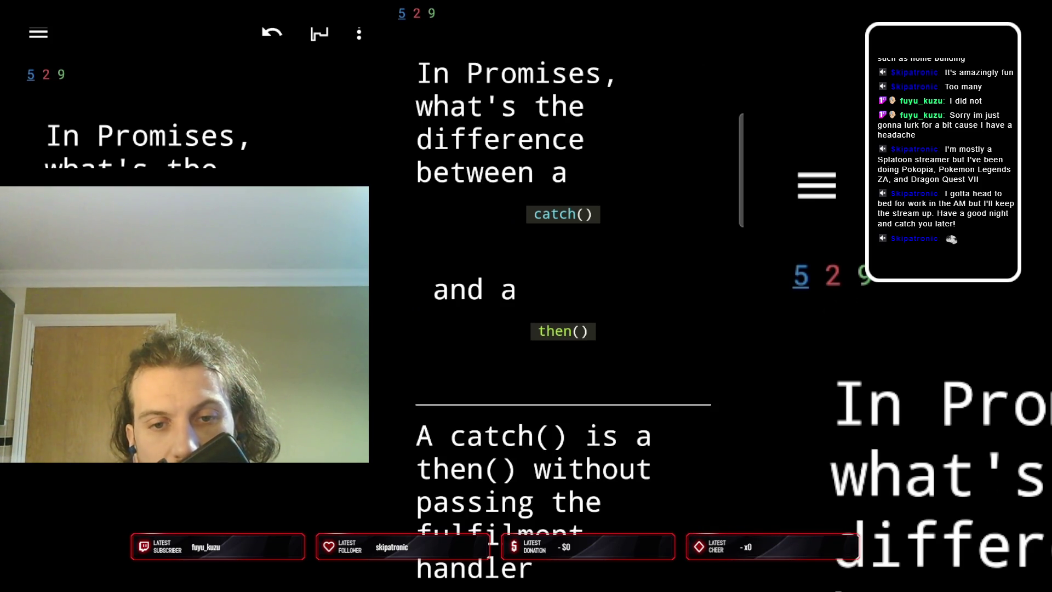
pyautogui.press('space')
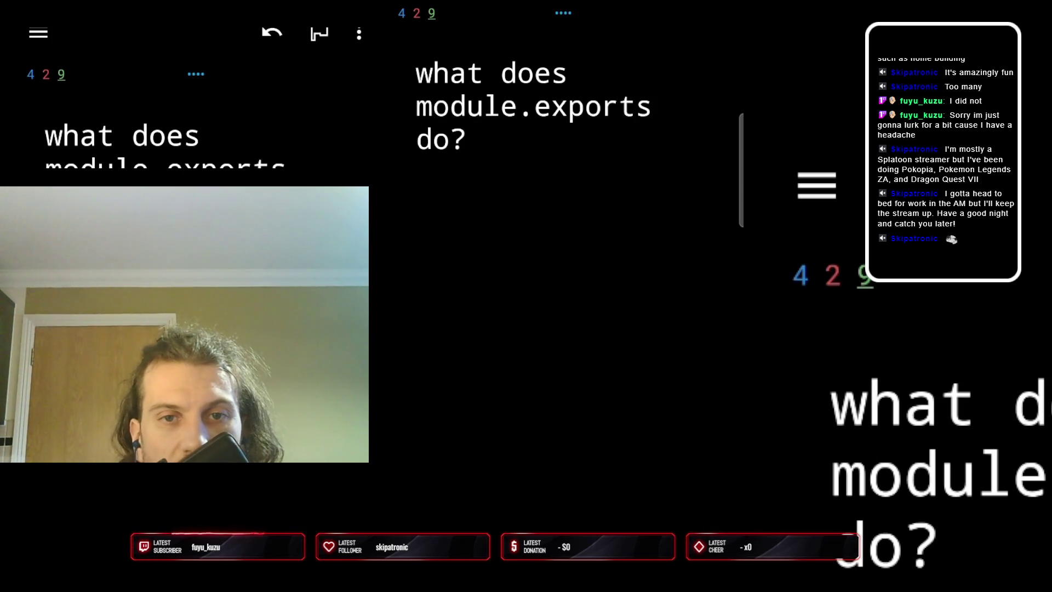
# Flip and grade the module.exports, console.log output and thenable cards
pyautogui.press('space')
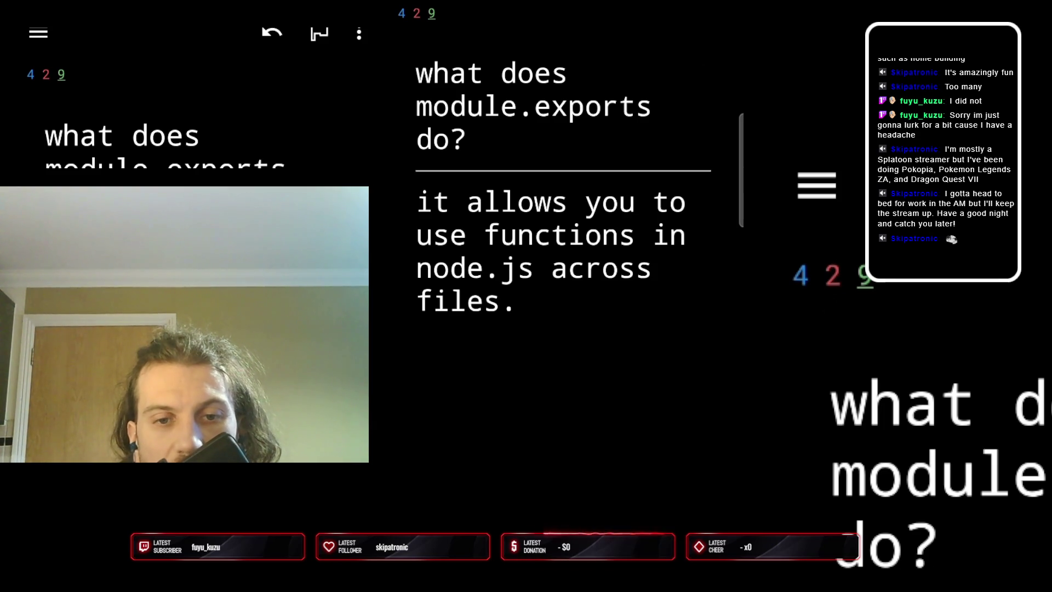
pyautogui.press('space')
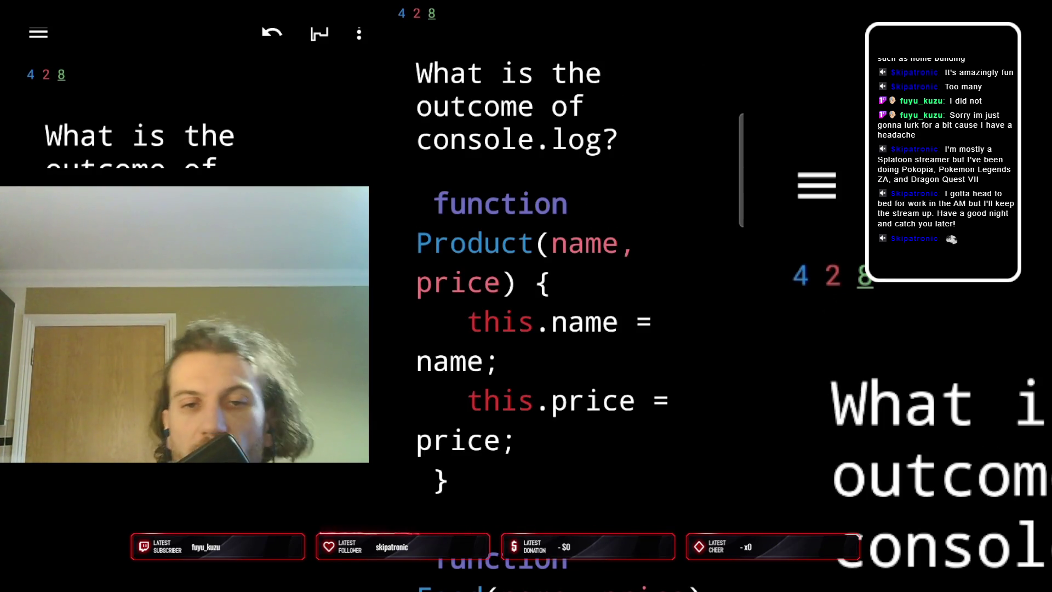
pyautogui.press('space')
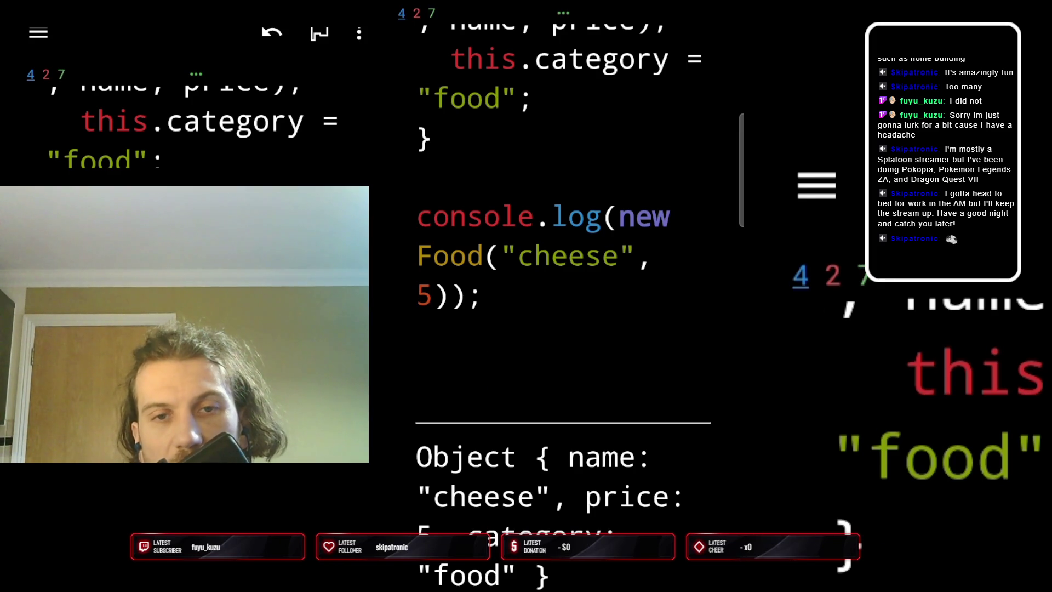
pyautogui.press('space')
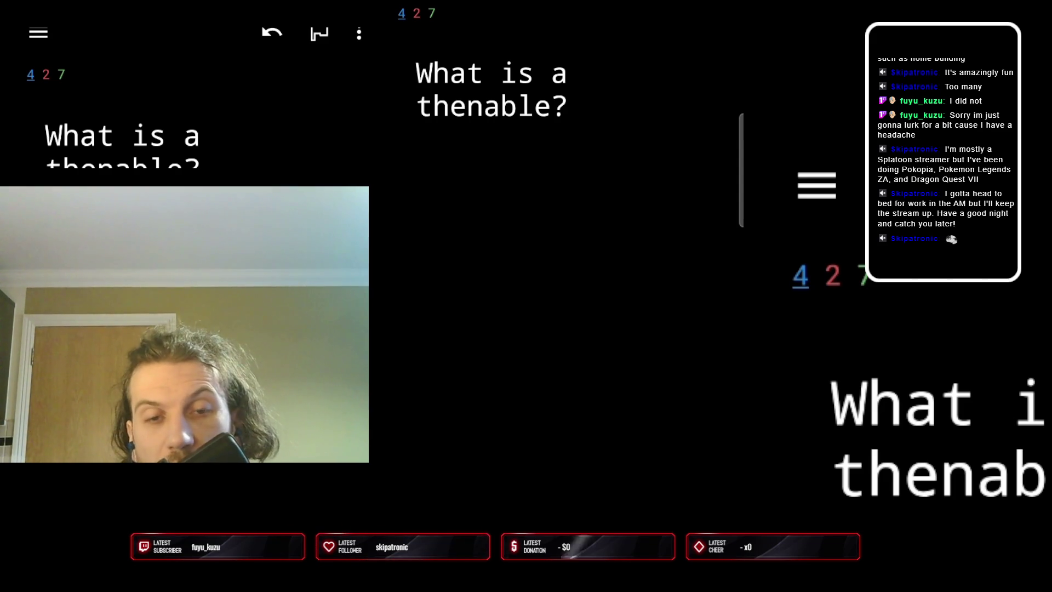
pyautogui.press('space')
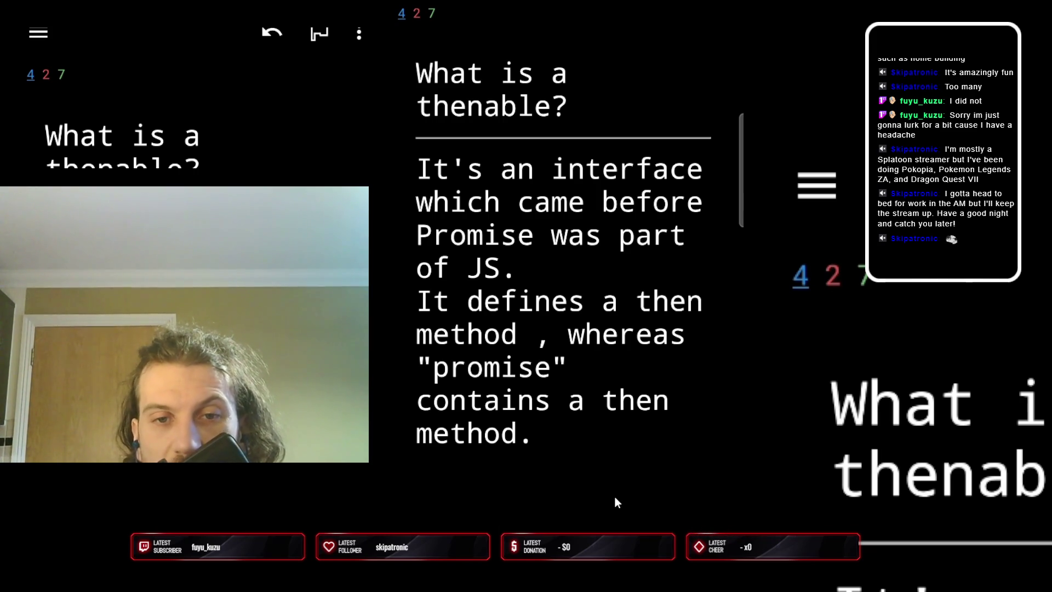
pyautogui.press('space')
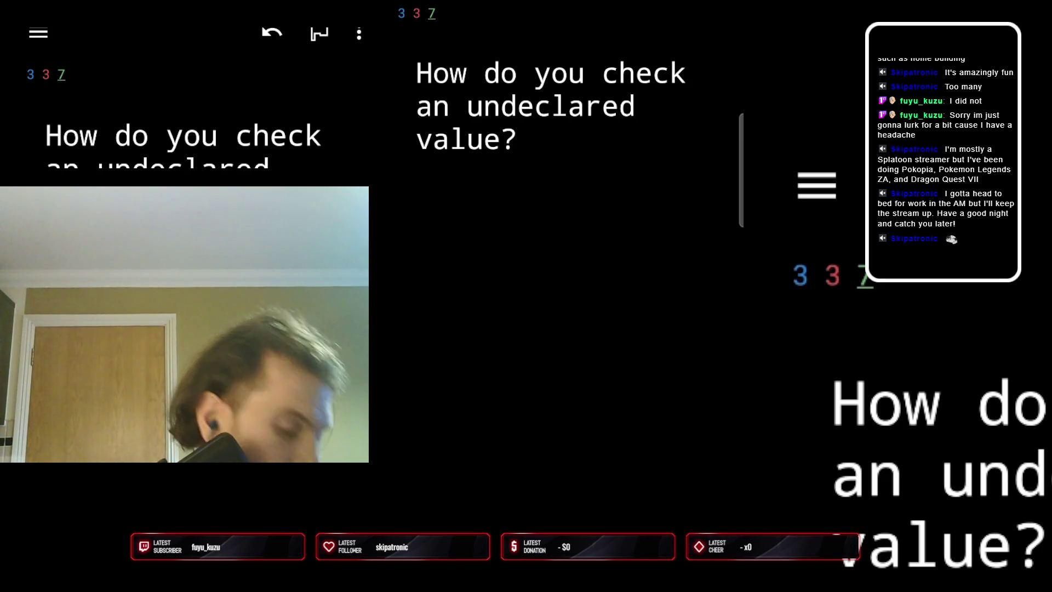
# Reveal the undeclared-value card's answer and advance
pyautogui.press('space')
pyautogui.press('space')
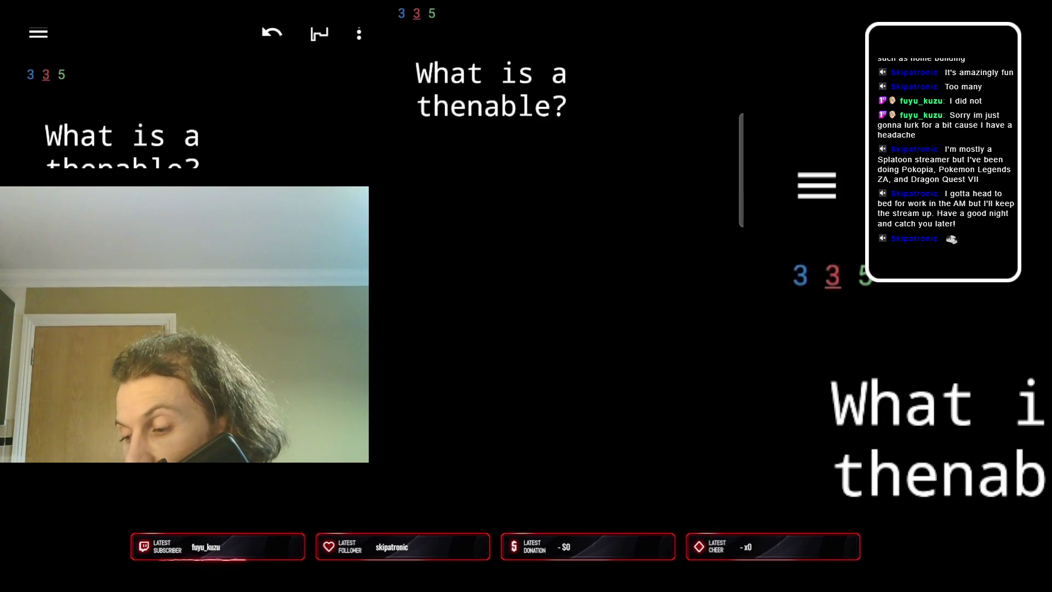
# Review the thenable, real-world thenables and hh:mm:ss cards, grading the last one 1
pyautogui.press('space')
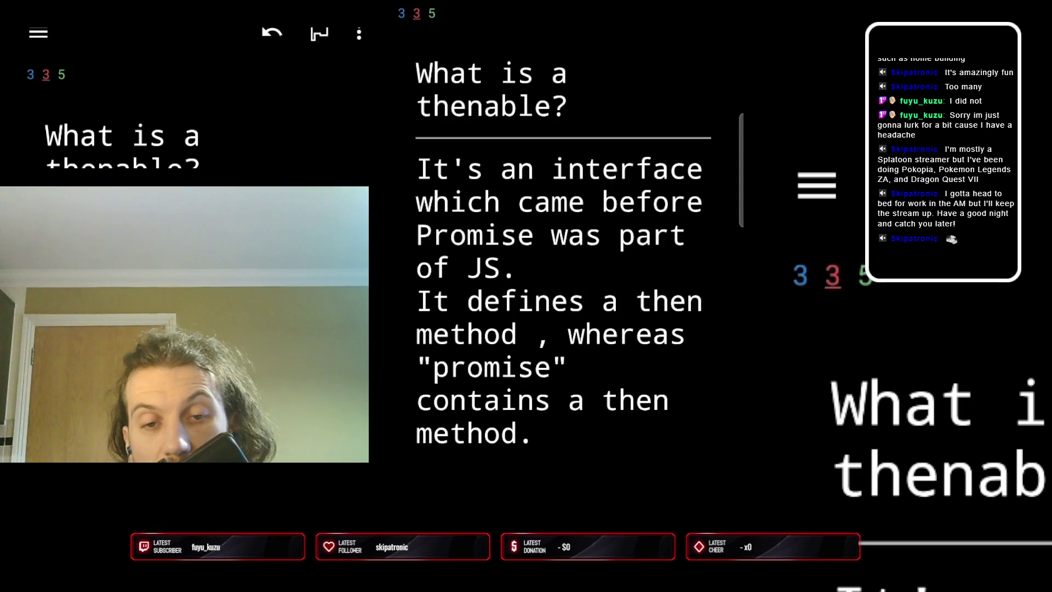
pyautogui.press('space')
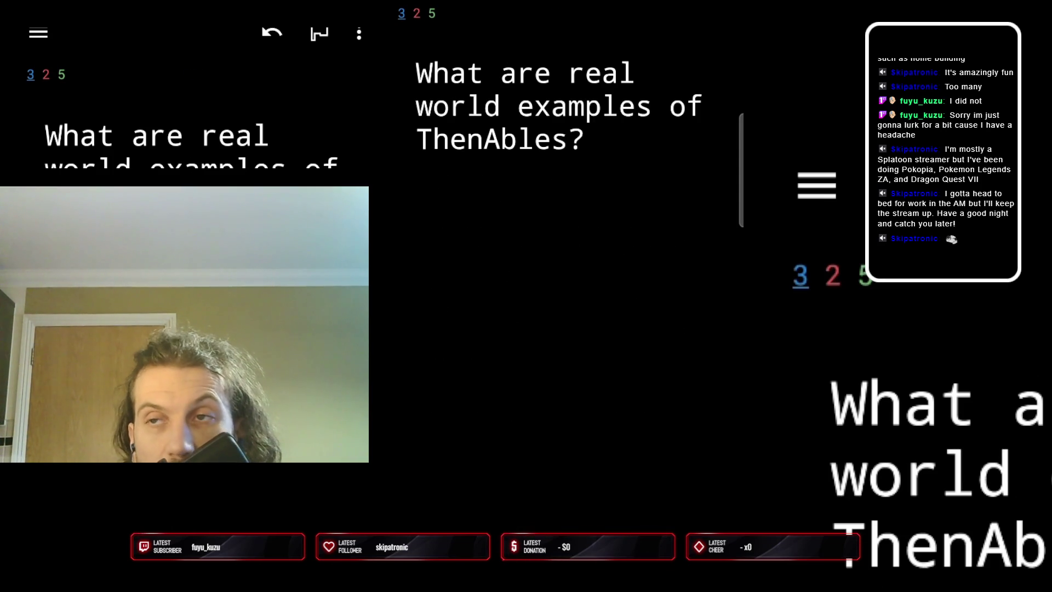
pyautogui.press('space')
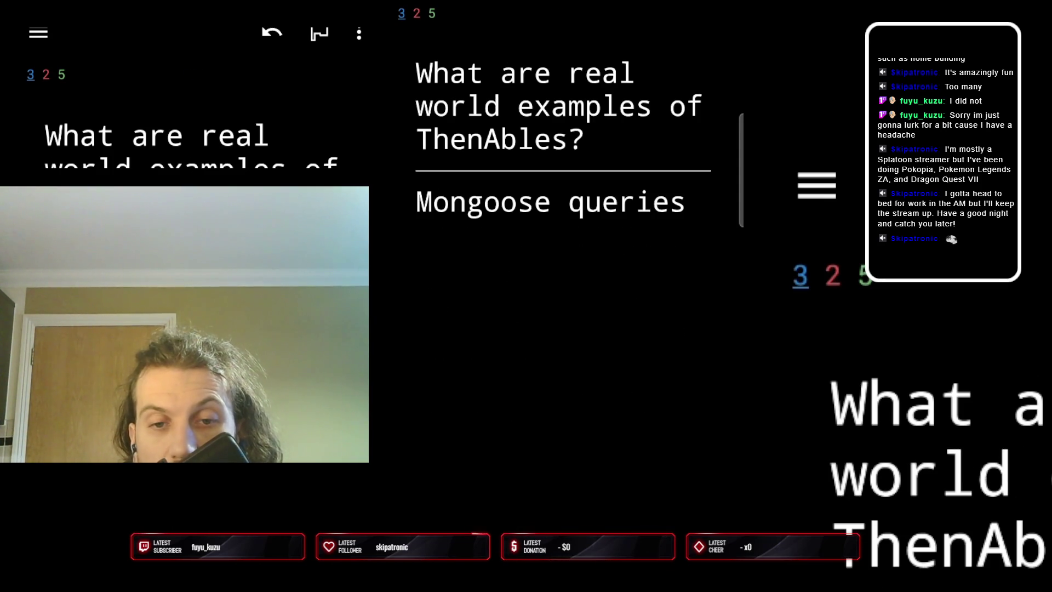
pyautogui.press('space')
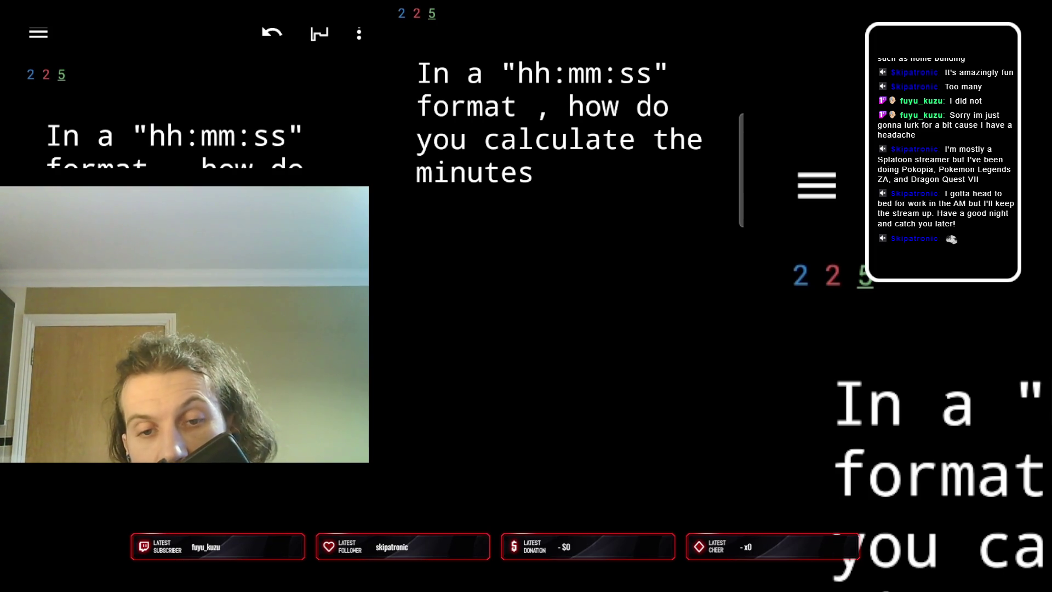
pyautogui.press('space')
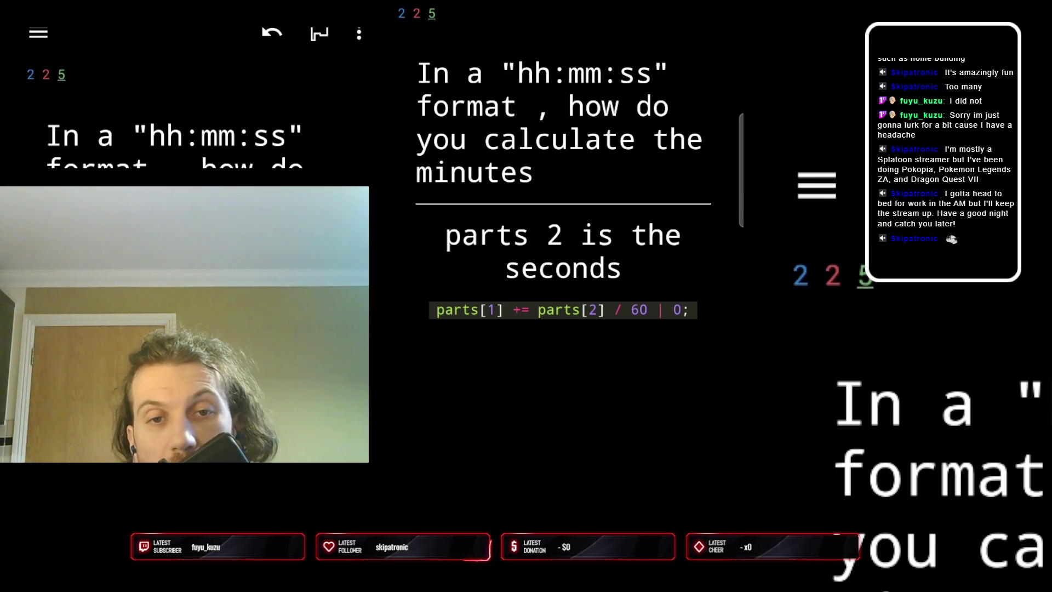
pyautogui.press('1')
# Review the developer-experience card graded 3 and the Promise-thenable card graded 4
pyautogui.press('space')
pyautogui.press('3')
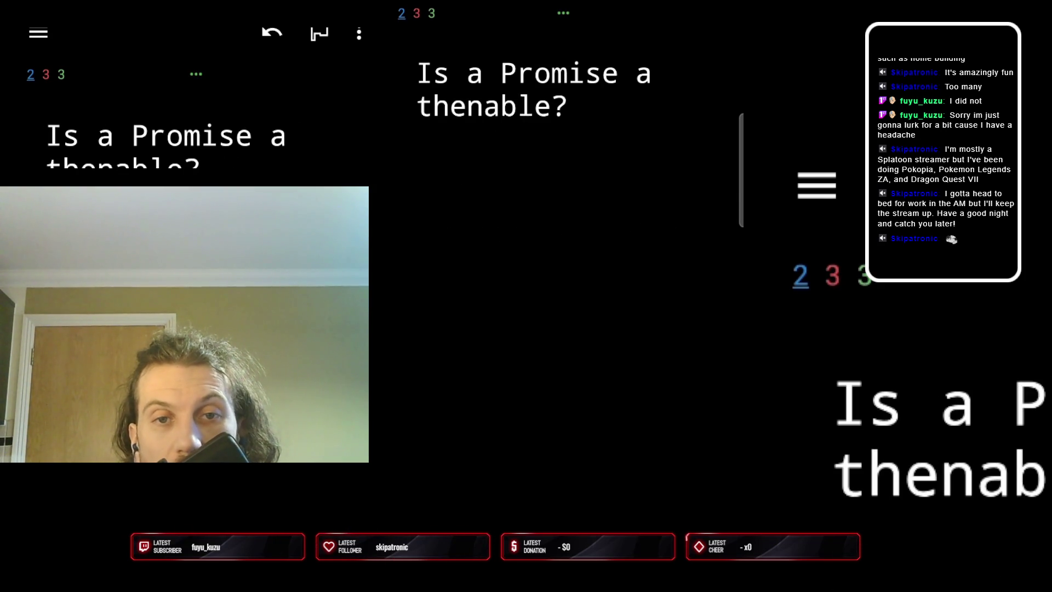
pyautogui.press('space')
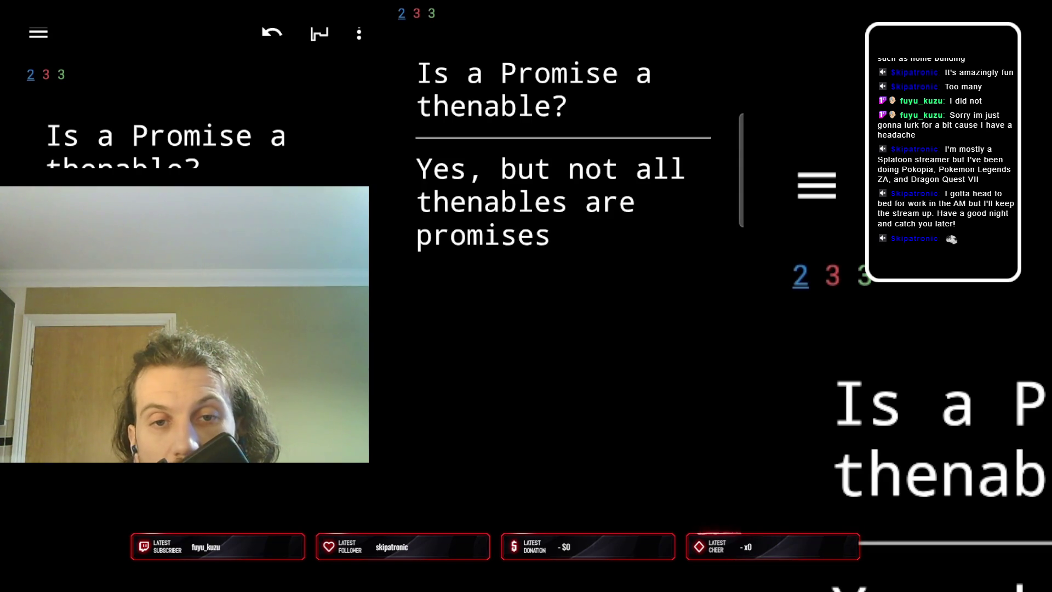
pyautogui.press('4')
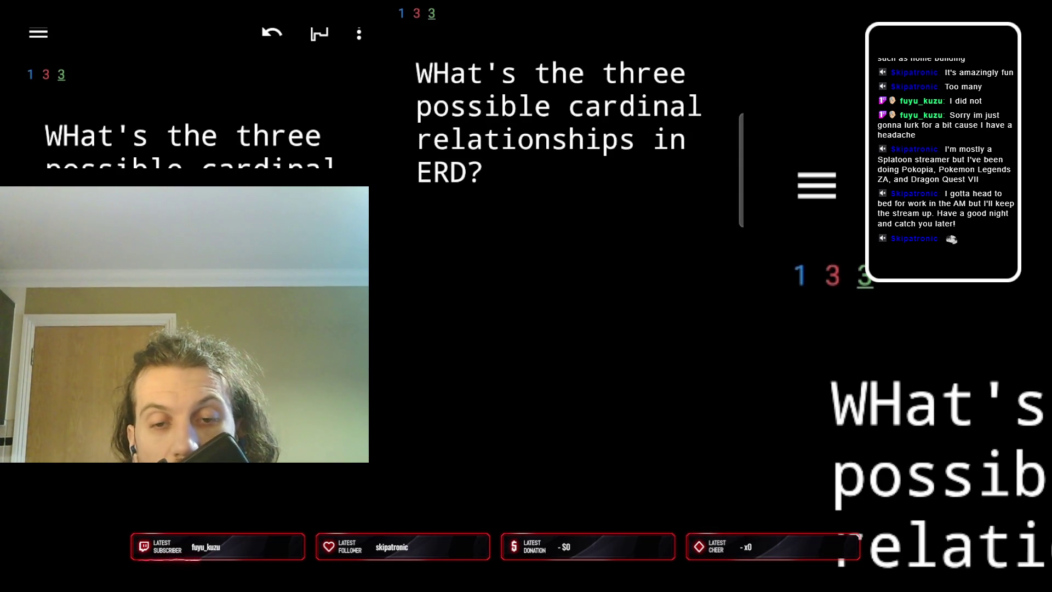
# Review the cardinal relationships, SSH, detecting thenables and gitignore cards
pyautogui.press('space')
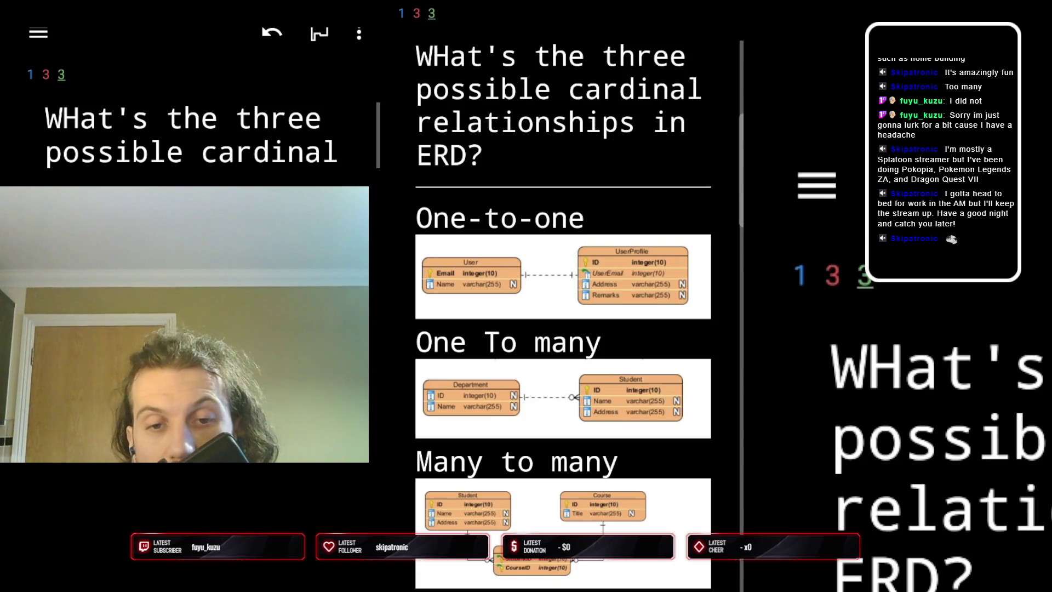
pyautogui.press('space')
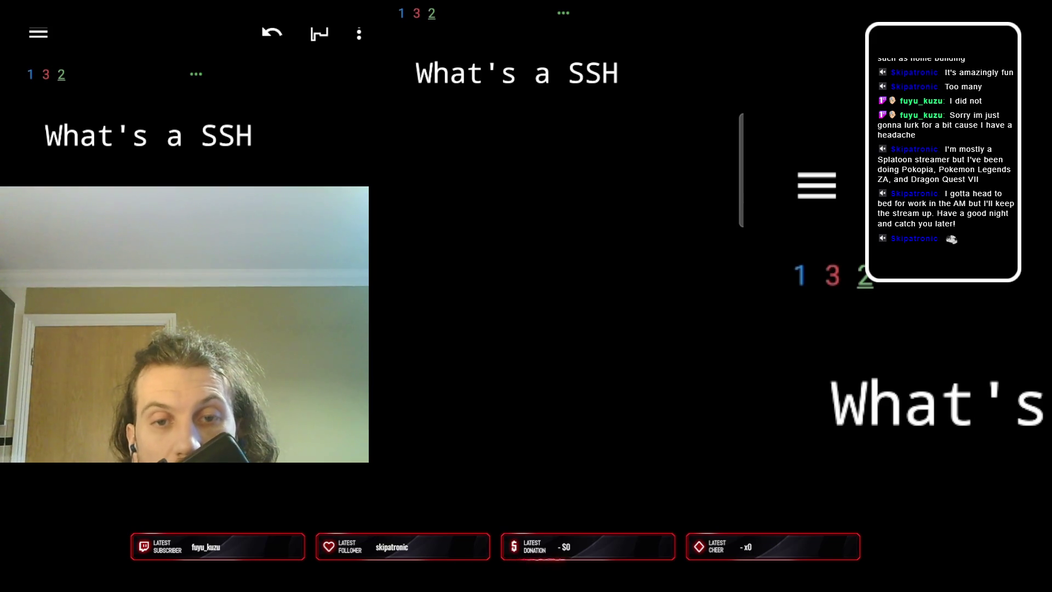
pyautogui.press('space')
pyautogui.press('space')
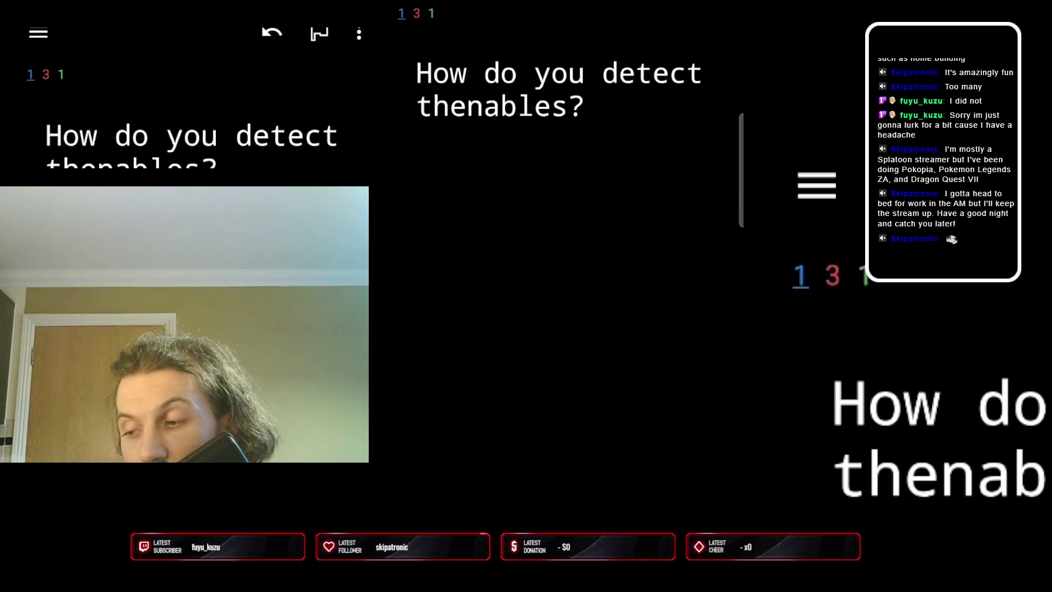
pyautogui.press('space')
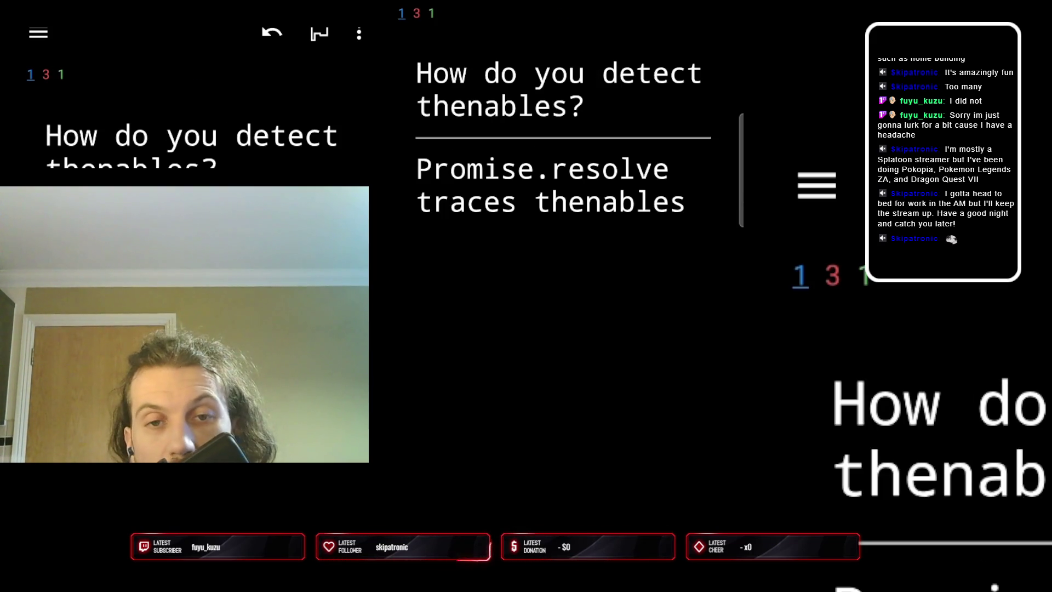
pyautogui.press('space')
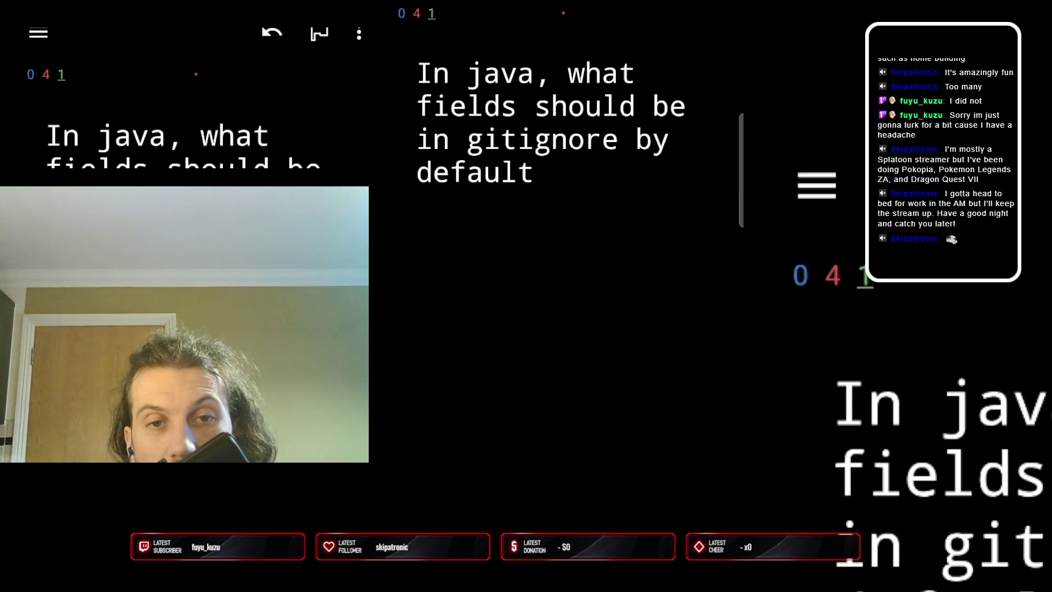
pyautogui.press('space')
pyautogui.press('space')
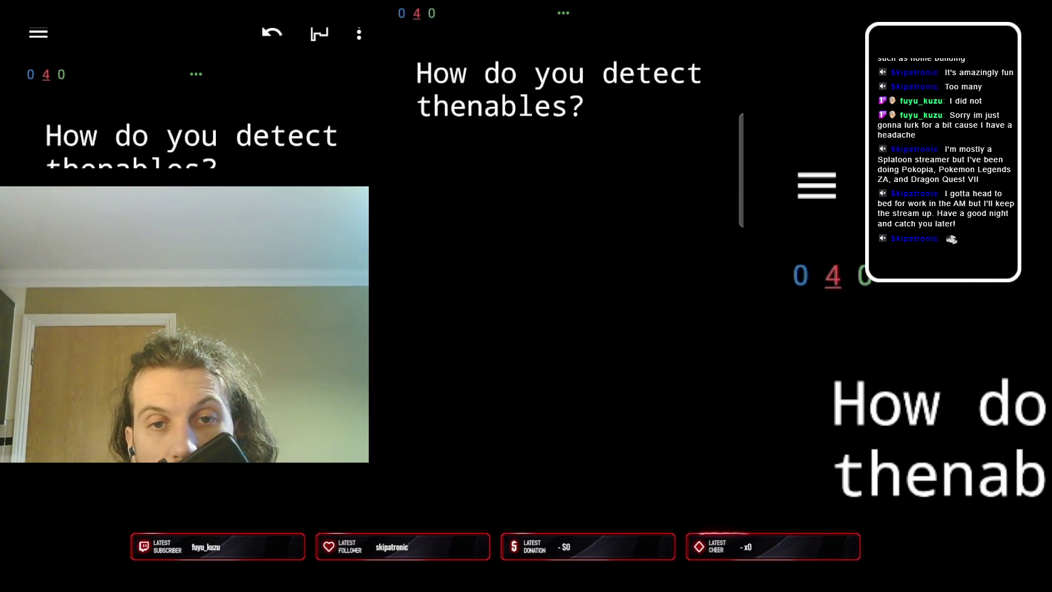
# Review the thenables, then() arguments, HTTP 500-599 and minutes-calculation cards to finish the deck
pyautogui.press('space')
pyautogui.press('space')
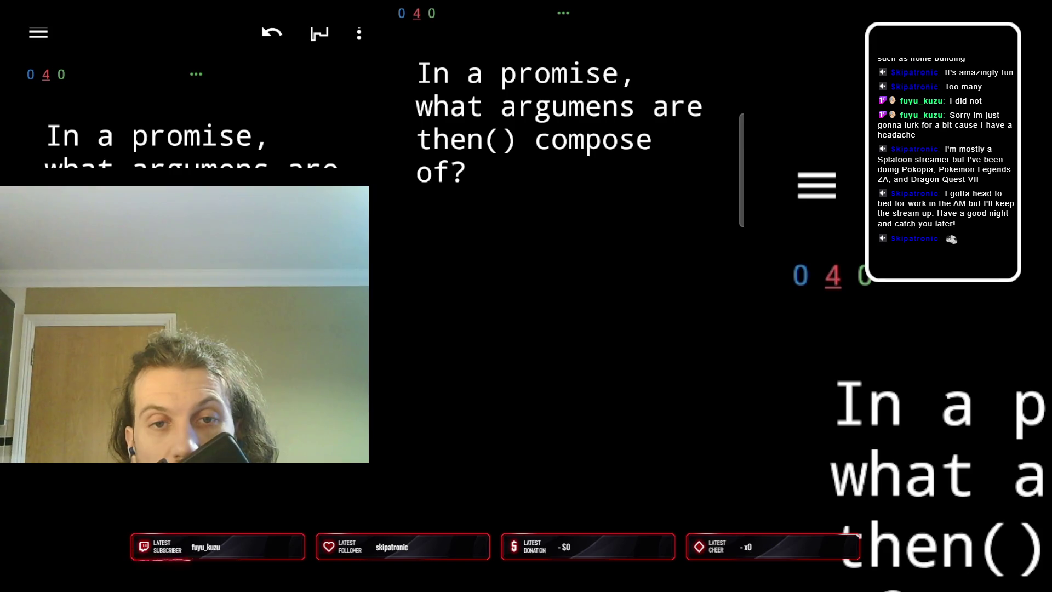
pyautogui.press('space')
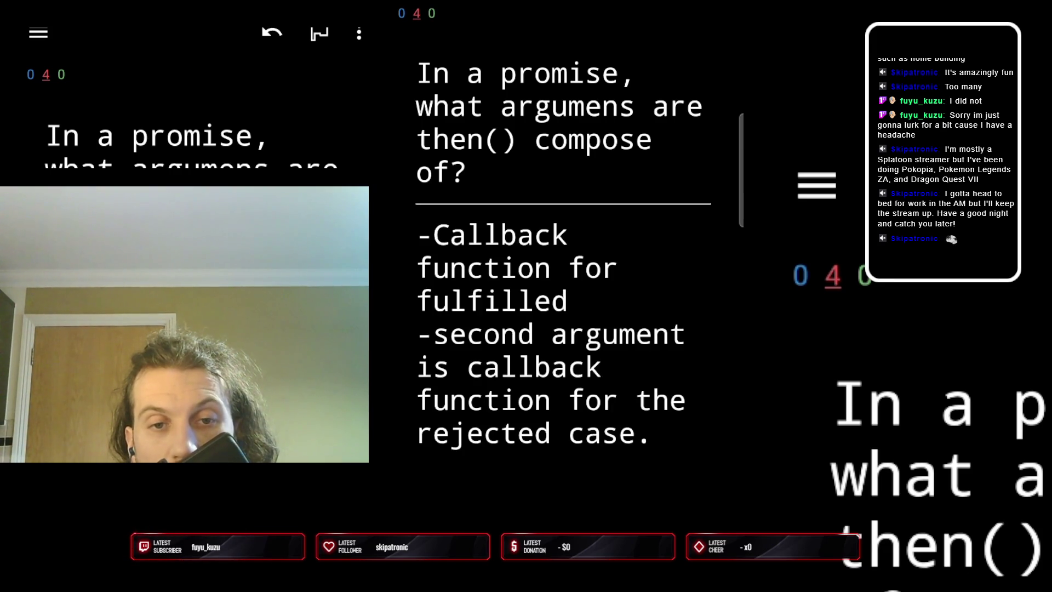
pyautogui.press('space')
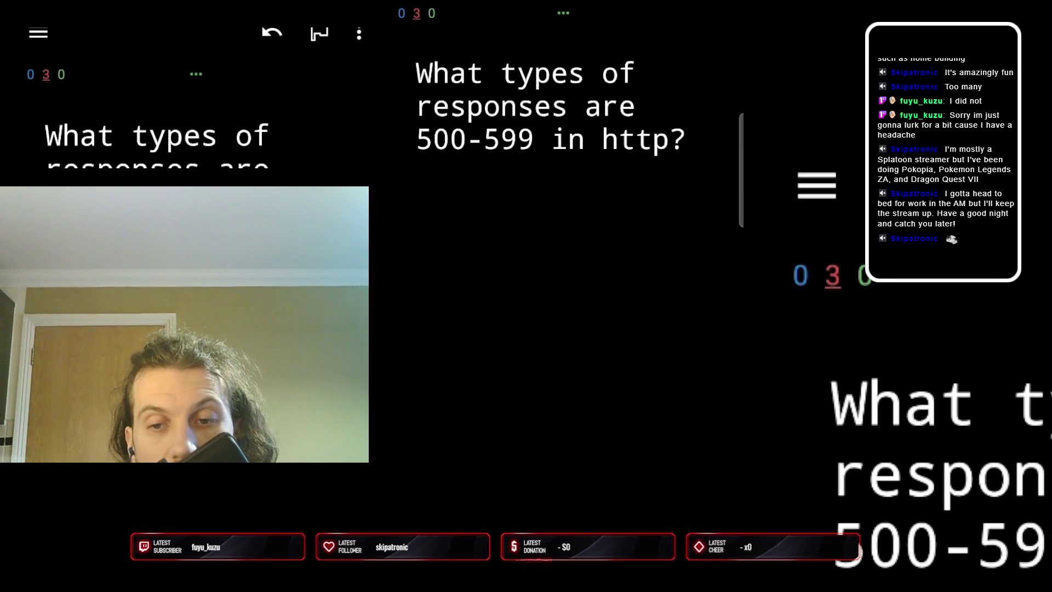
pyautogui.press('space')
pyautogui.press('space')
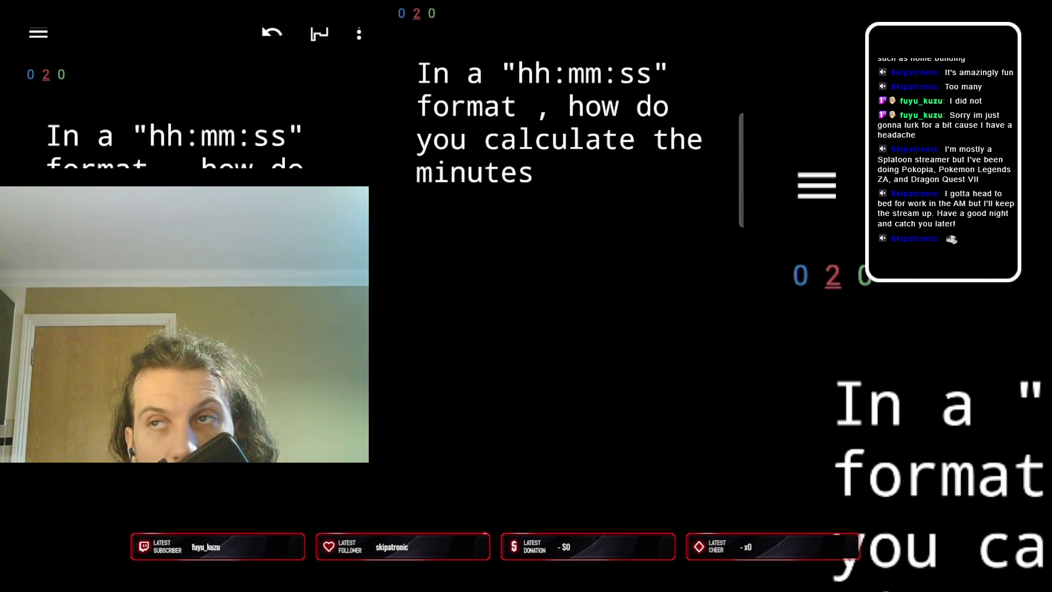
pyautogui.press('space')
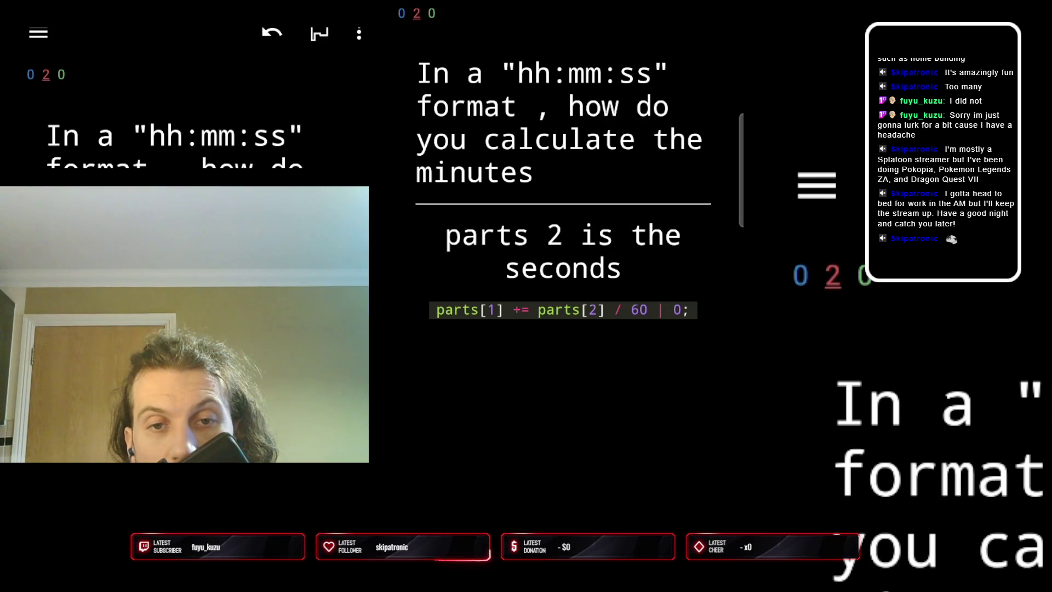
pyautogui.press('space')
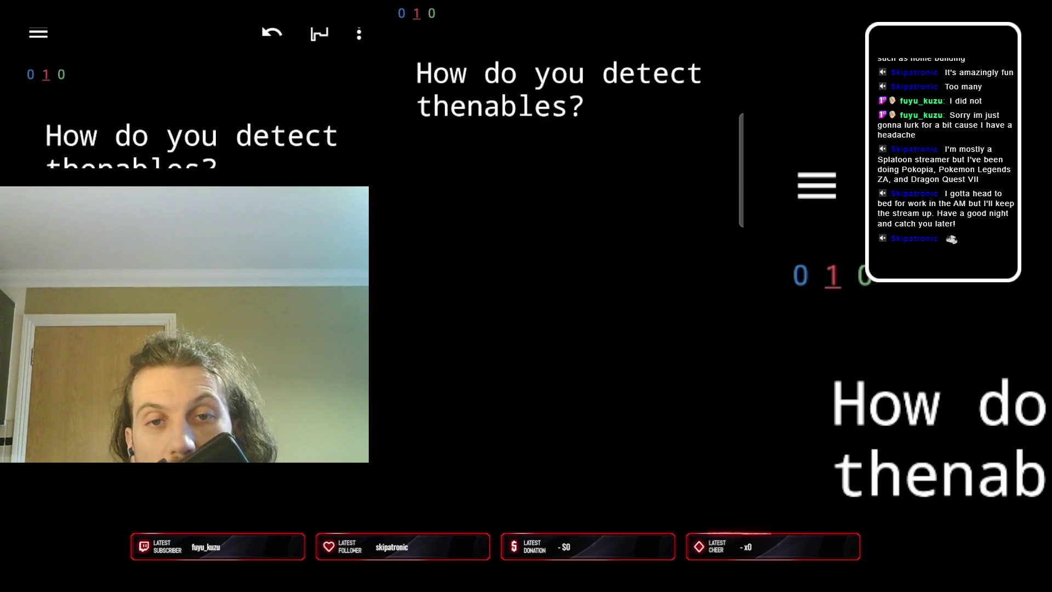
pyautogui.press('space')
pyautogui.press('space')
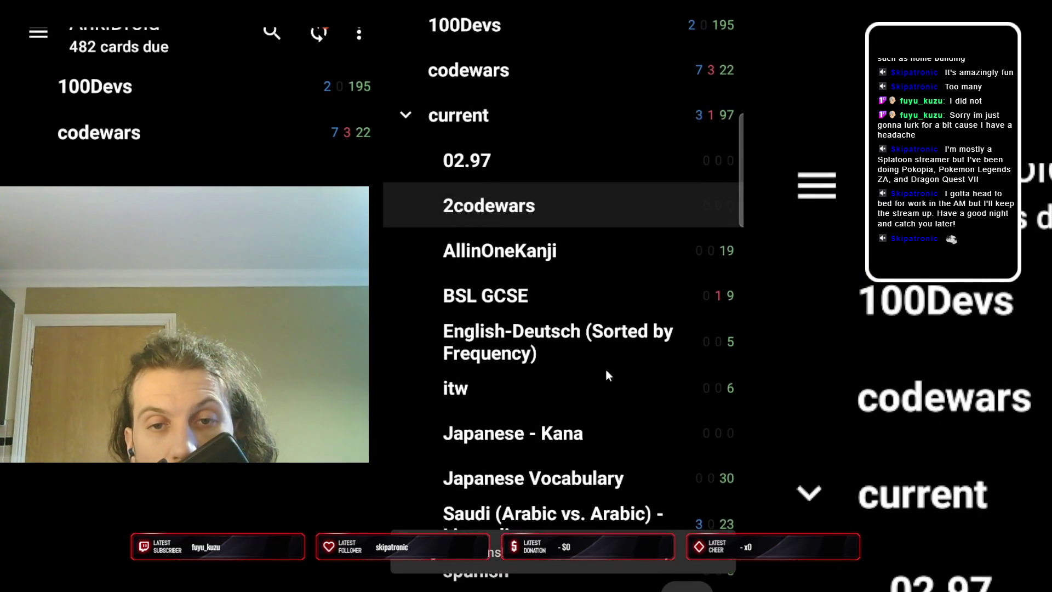
# Start the AllinOneKanji deck and review its first kanji cards 酬, 経済 and 態
pyautogui.click(571, 263)
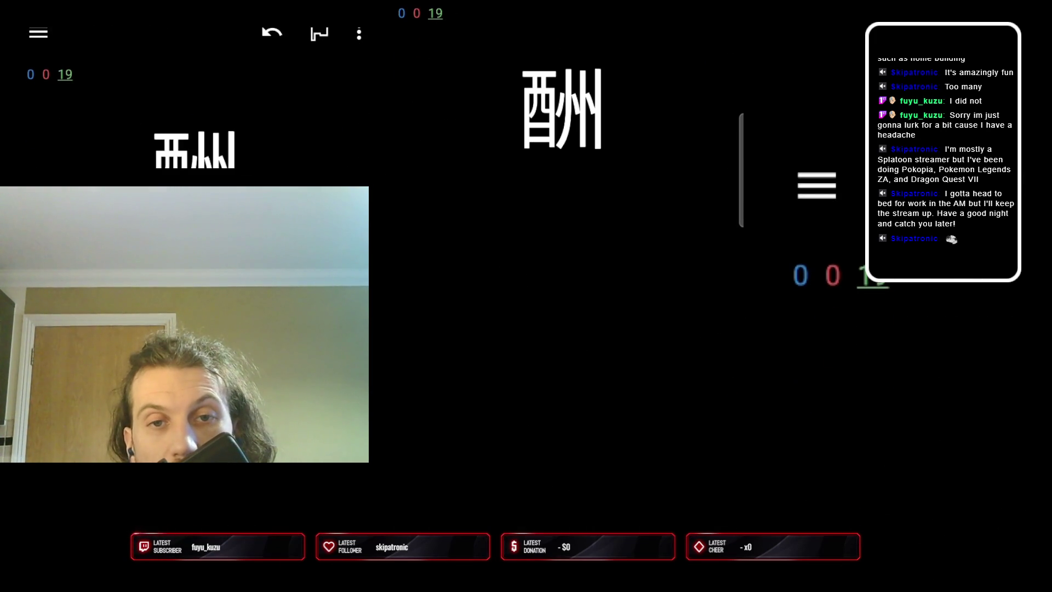
pyautogui.press('space')
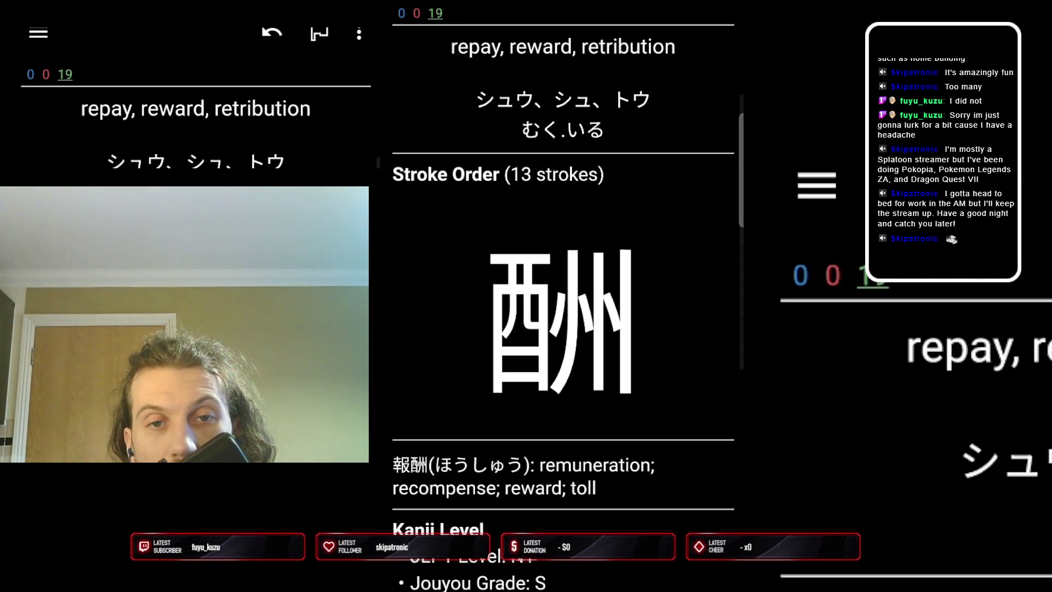
pyautogui.press('1')
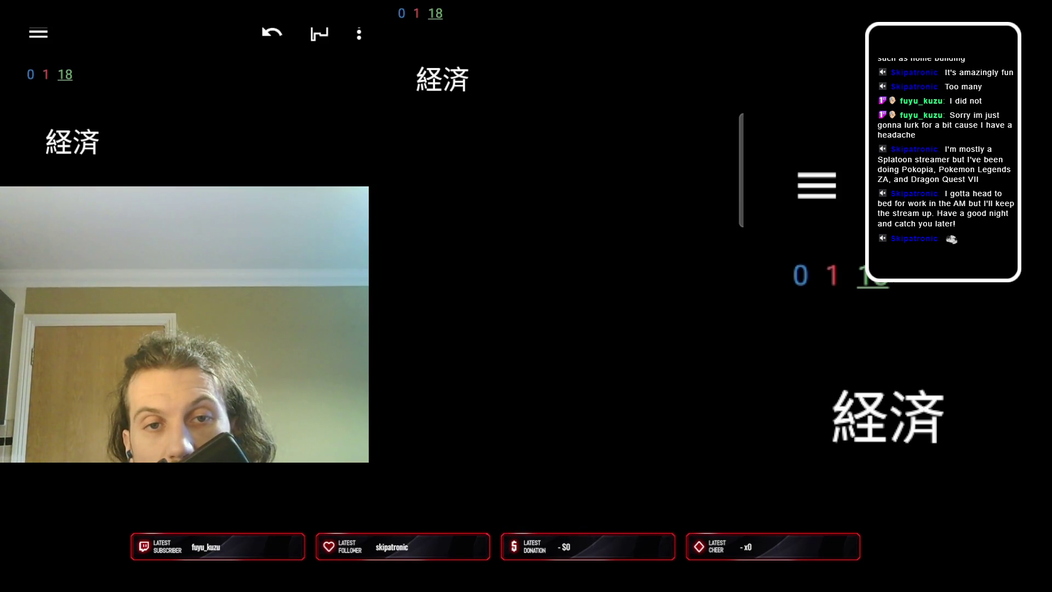
pyautogui.press('space')
pyautogui.press('space')
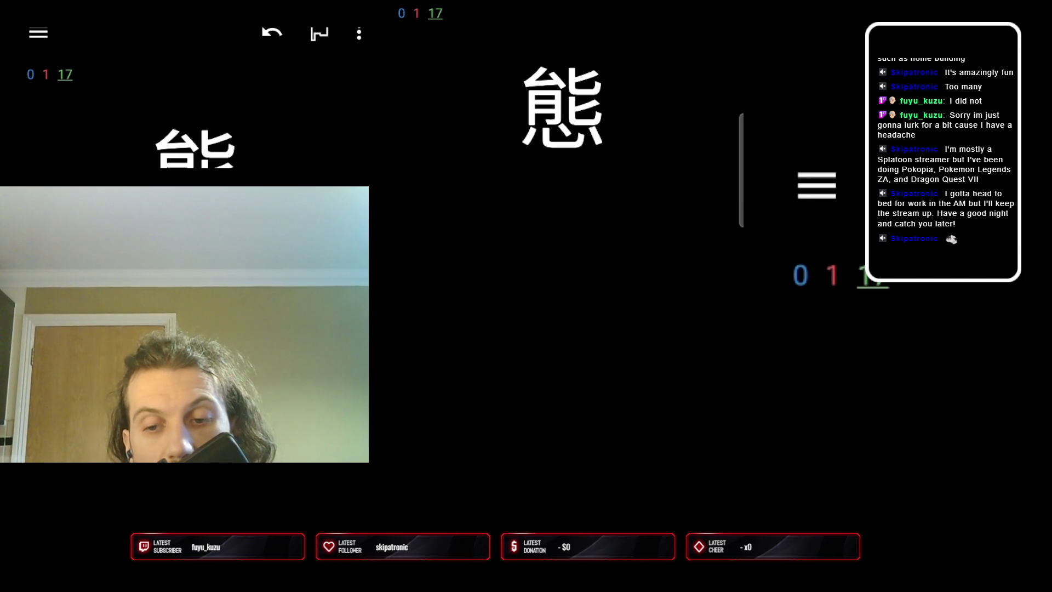
pyautogui.press('space')
pyautogui.press('space')
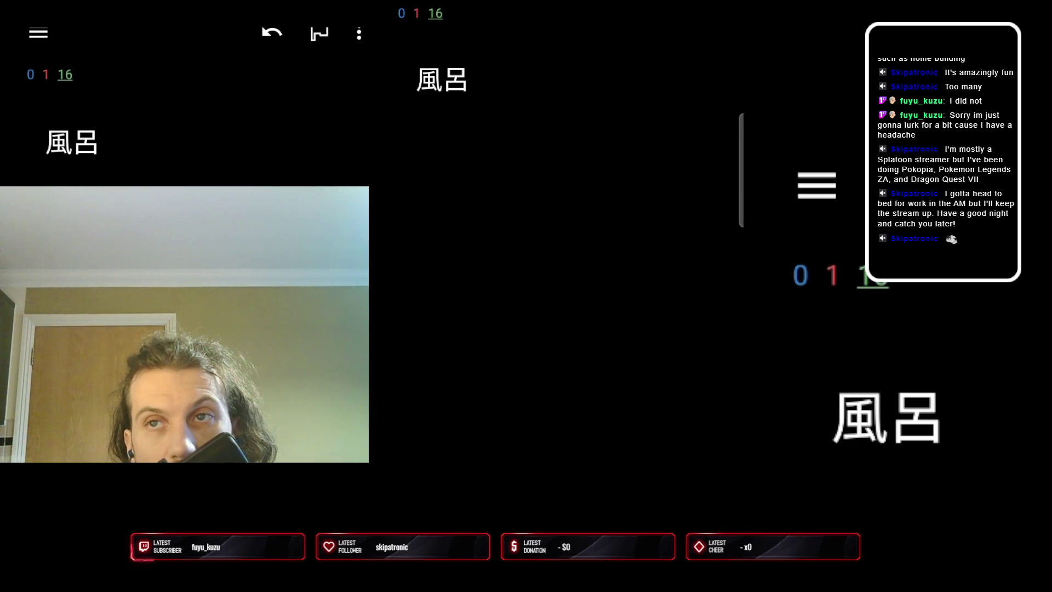
# Review the 風呂 and 開 cards and reveal the answer for 校
pyautogui.press('space')
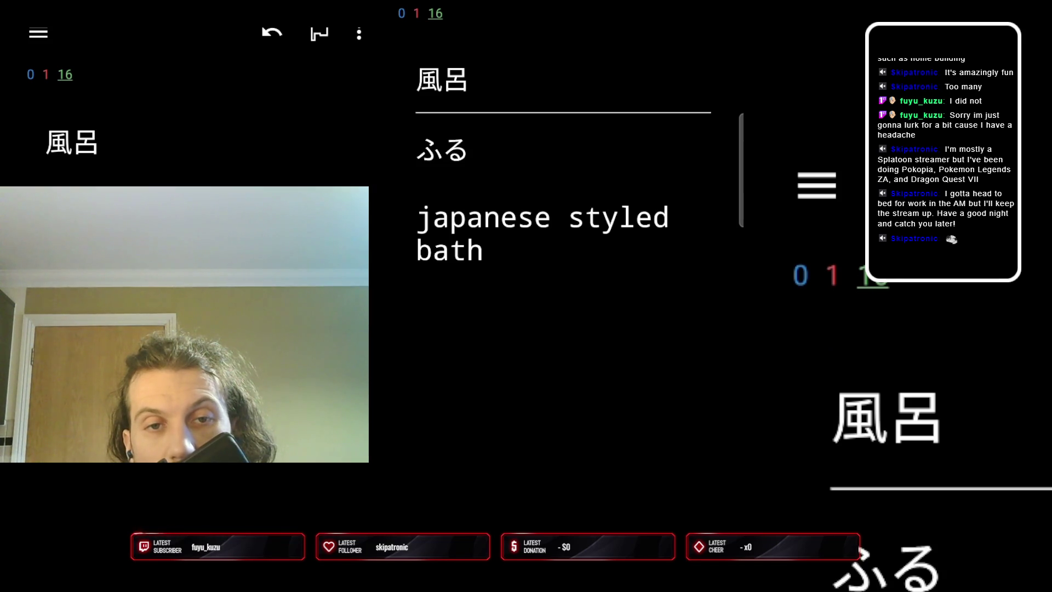
pyautogui.press('space')
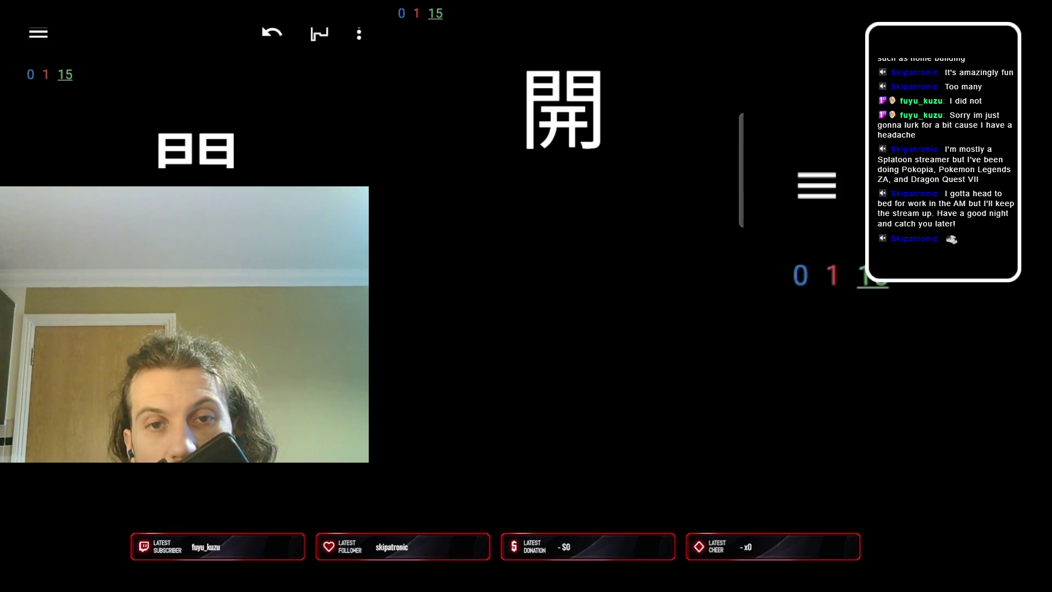
pyautogui.press('space')
pyautogui.press('1')
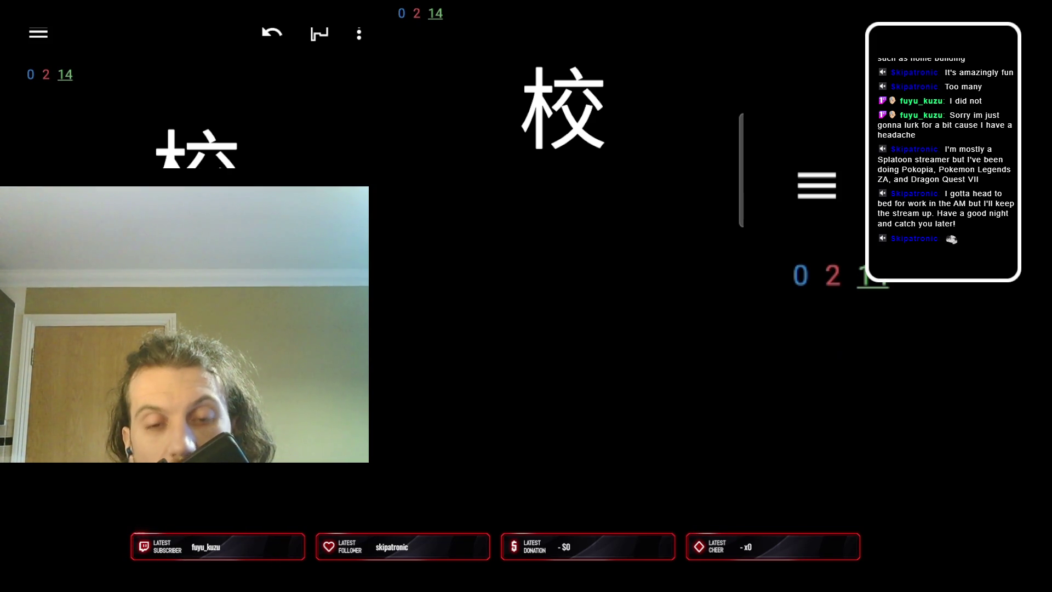
pyautogui.press('space')
pyautogui.press('space')
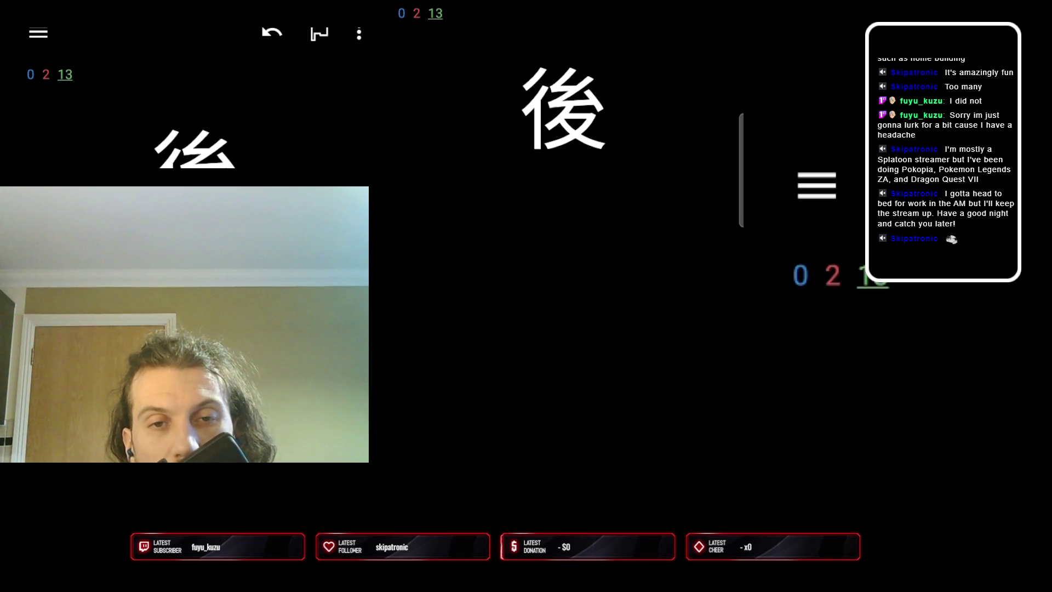
# Review the kanji cards 後, 状況, 特定, 道 and 作品 in turn
pyautogui.press('space')
pyautogui.press('space')
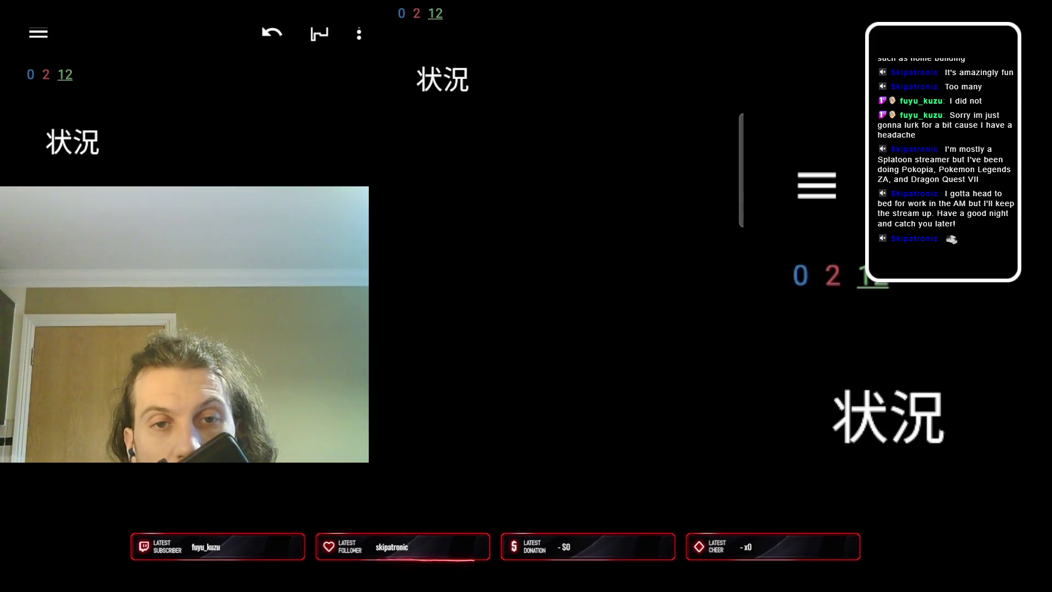
pyautogui.press('space')
pyautogui.press('space')
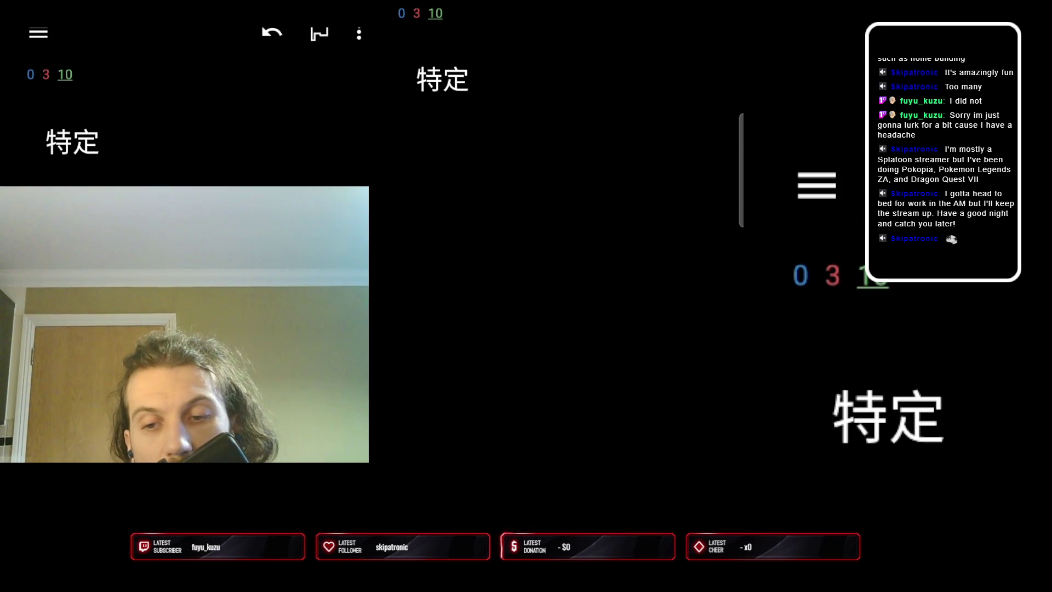
pyautogui.press('space')
pyautogui.press('space')
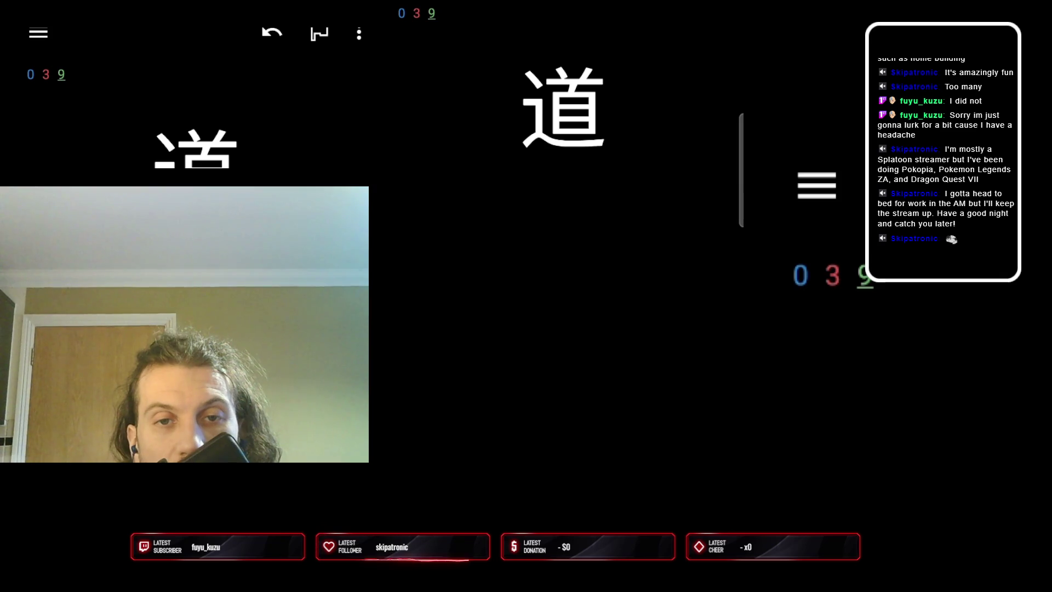
pyautogui.press('space')
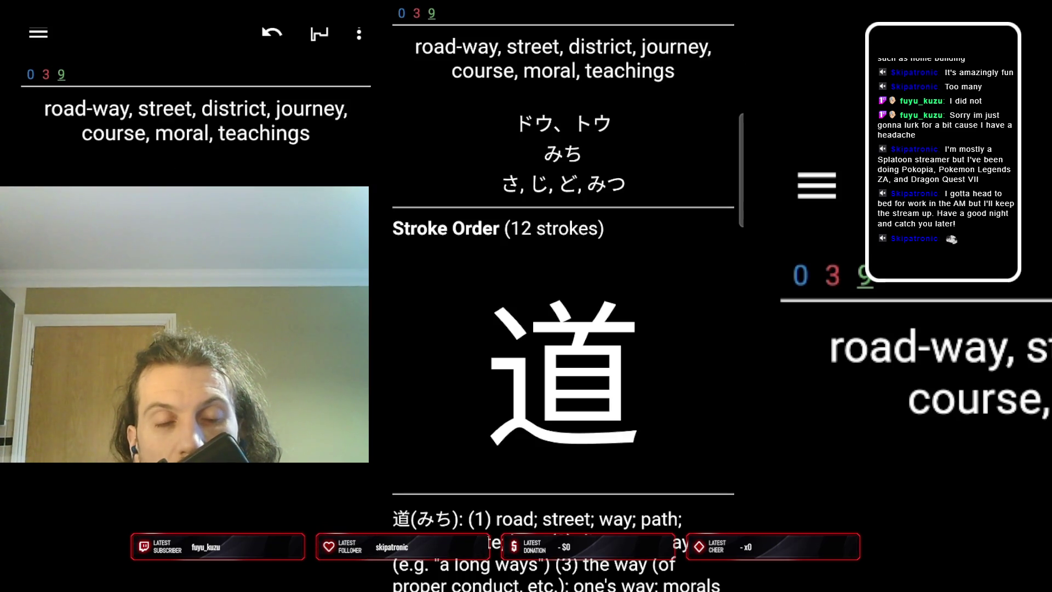
pyautogui.press('space')
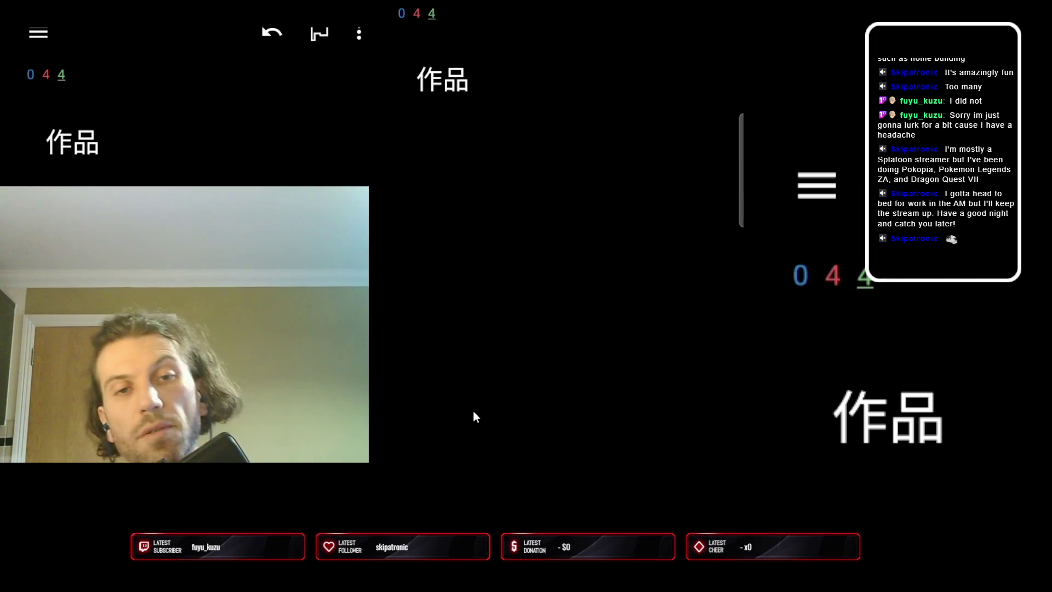
pyautogui.press('space')
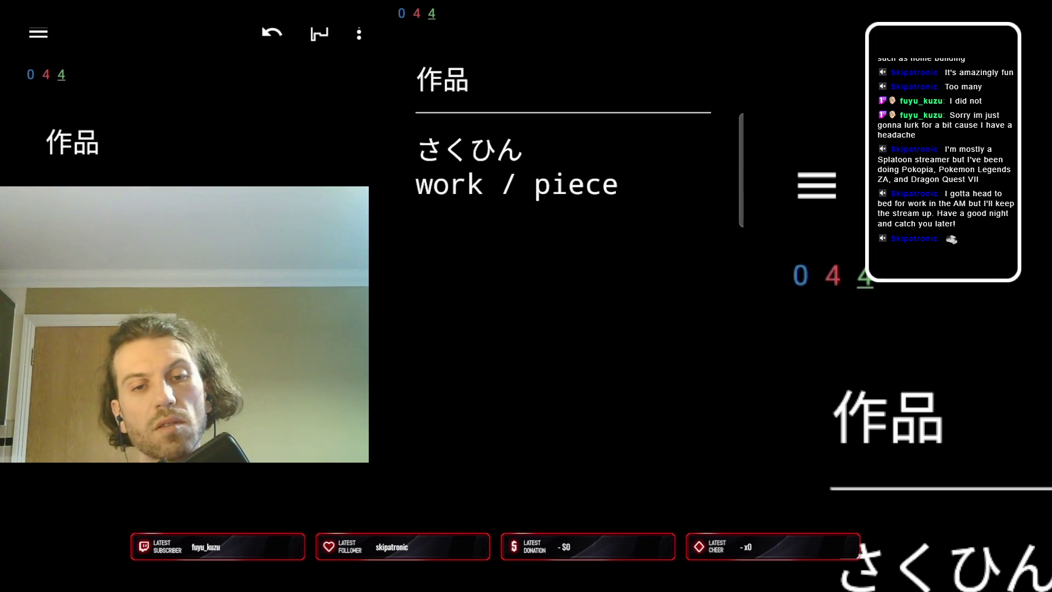
pyautogui.press('1')
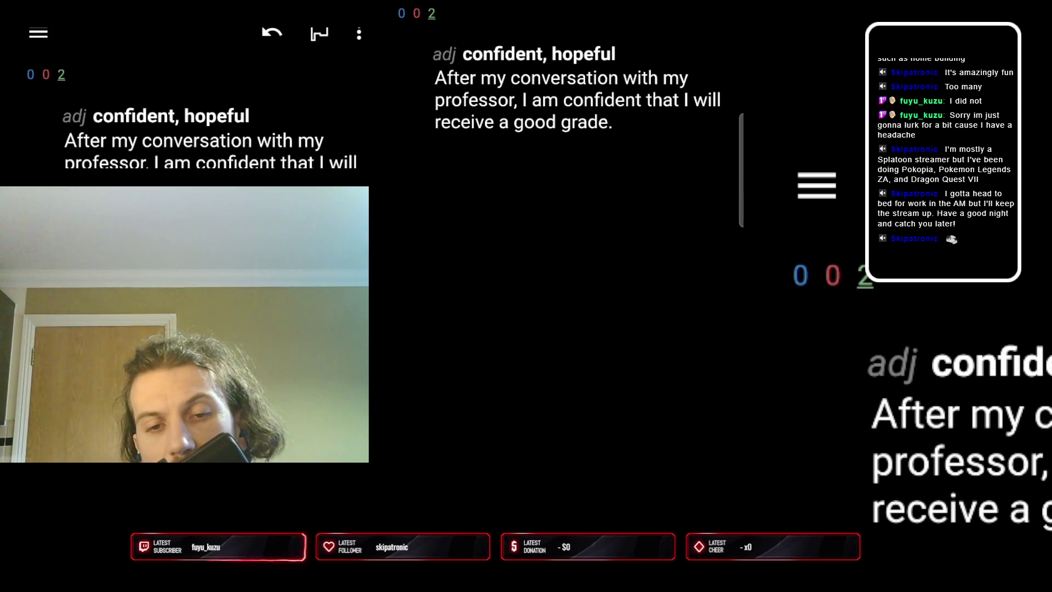
# Grade the last two German cards to finish the deck, then start the Japanese Vocabulary deck
pyautogui.press('space')
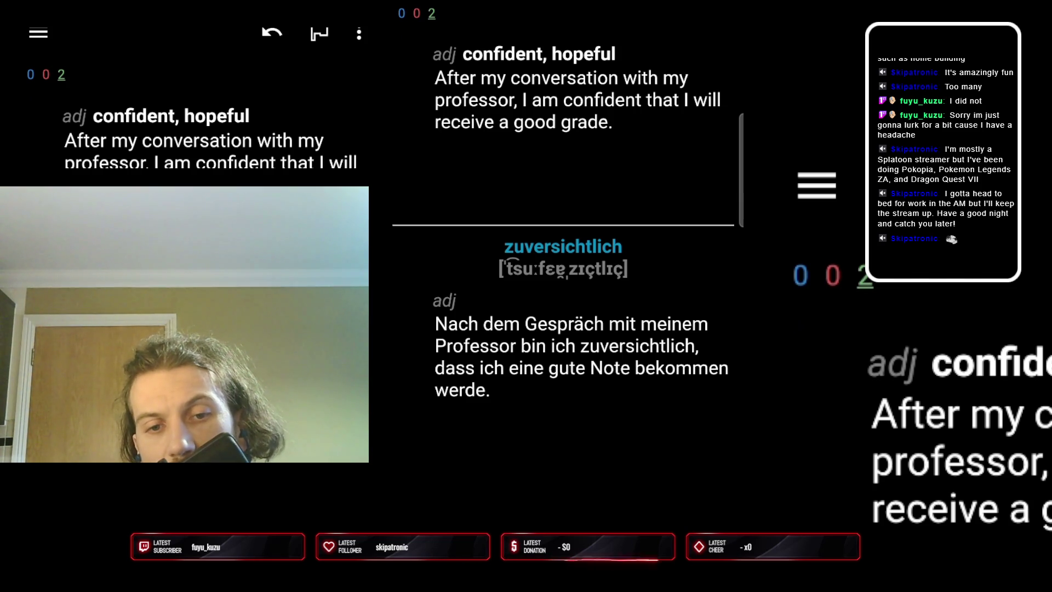
pyautogui.press('space')
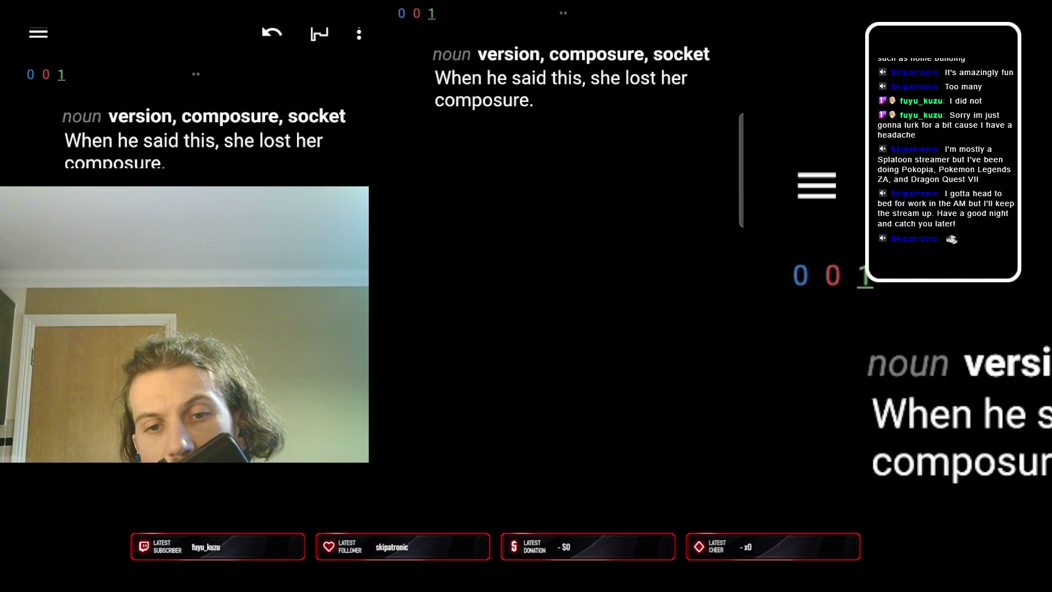
pyautogui.press('space')
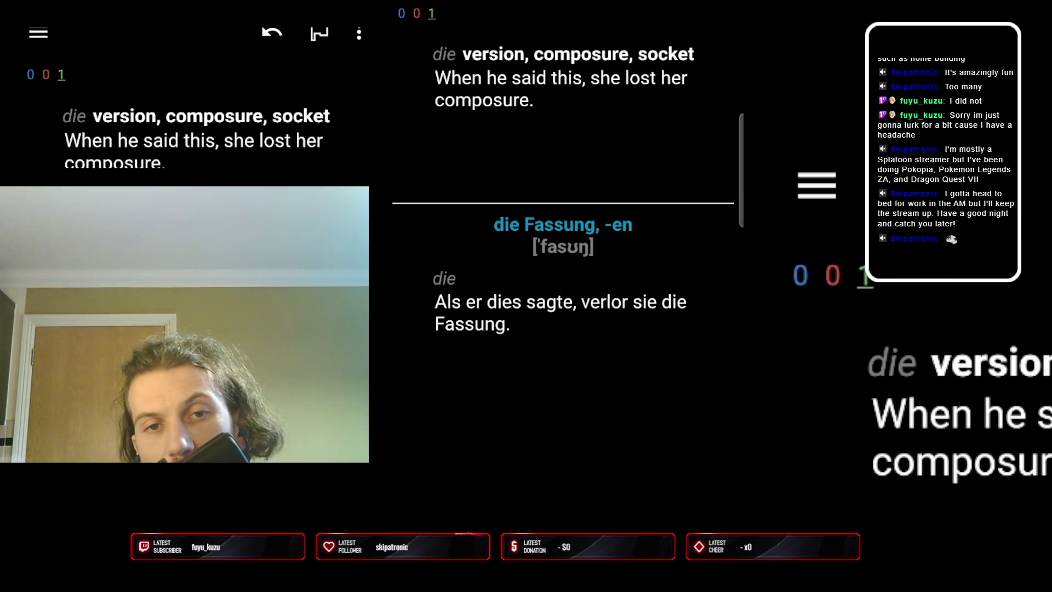
pyautogui.press('space')
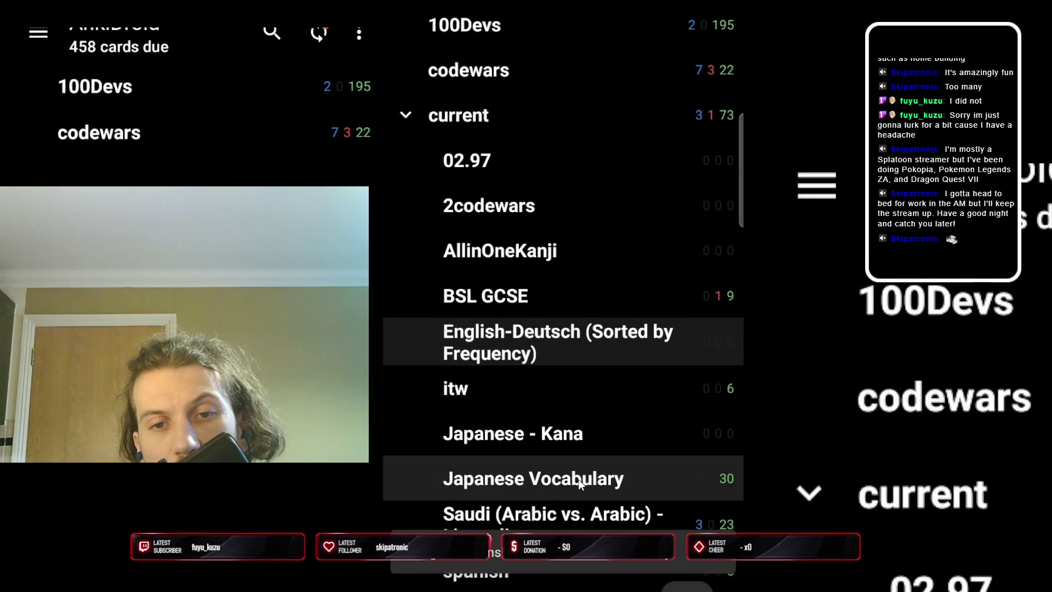
pyautogui.click(579, 482)
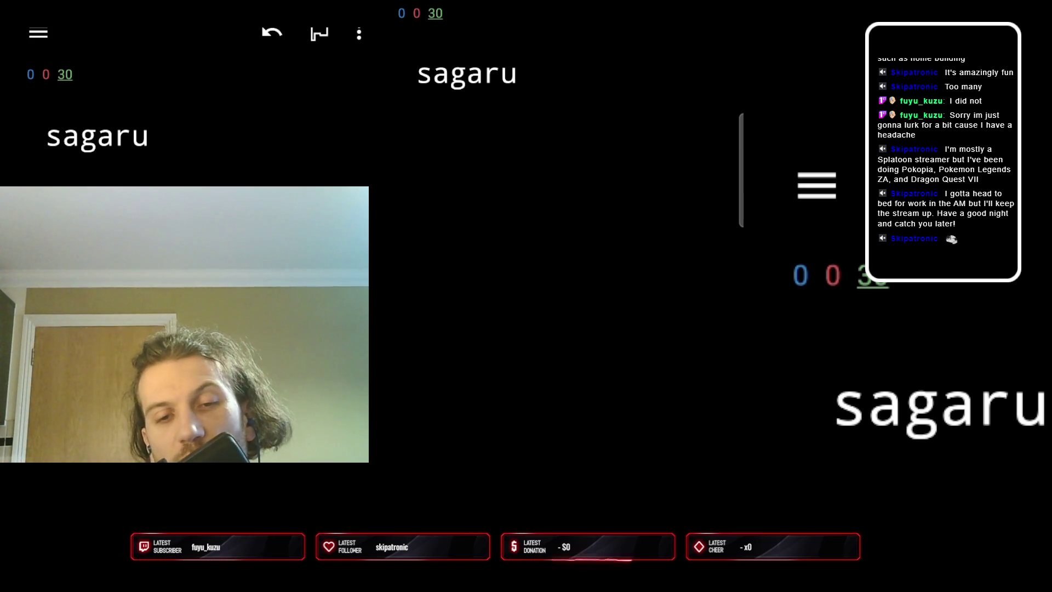
# Review the sagaru card and reveal the meaning of ireru
pyautogui.press('space')
pyautogui.press('space')
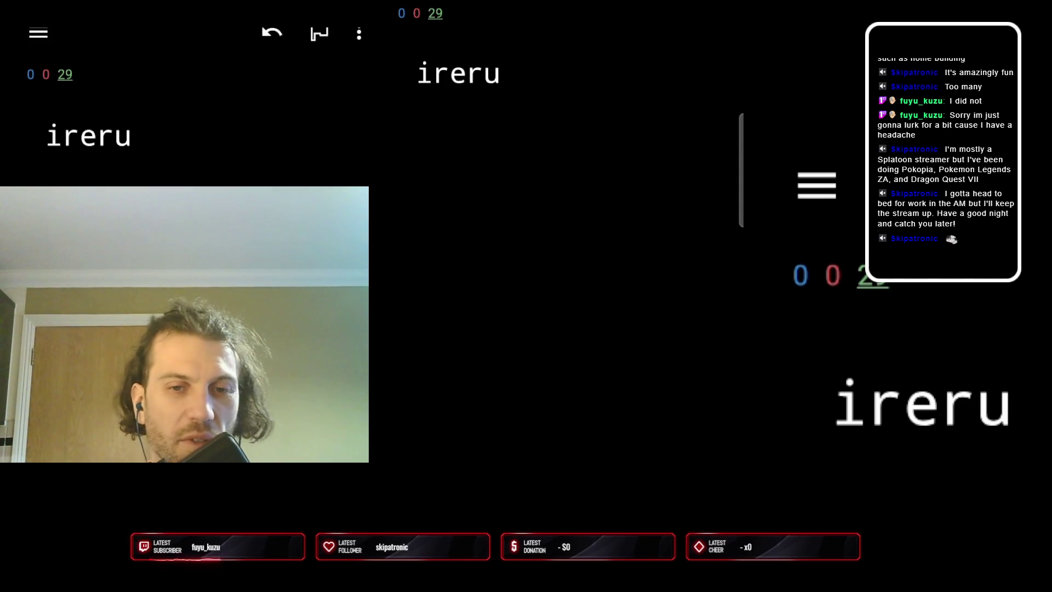
pyautogui.press('space')
pyautogui.press('space')
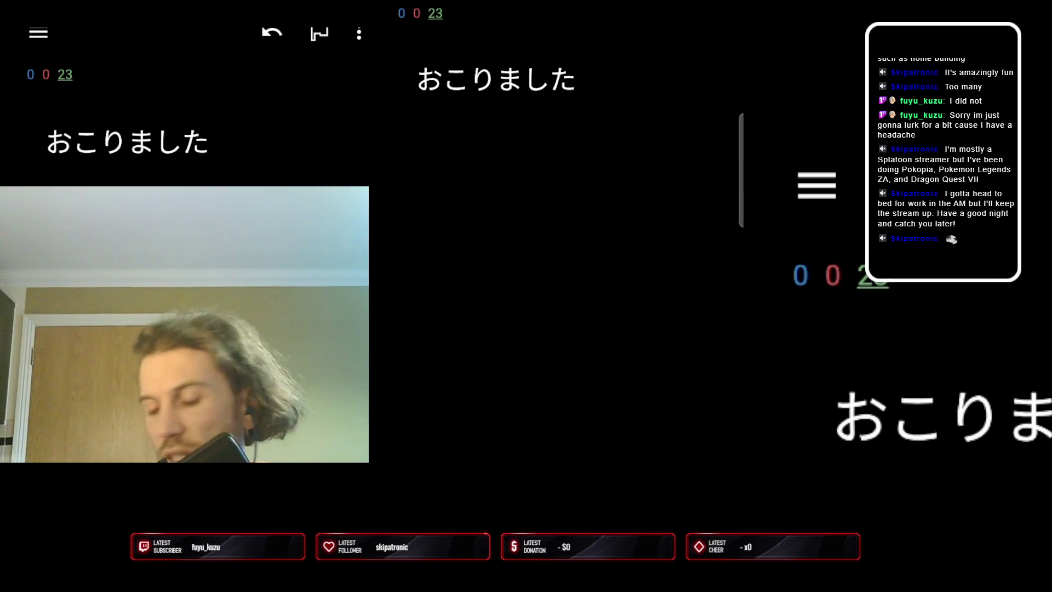
# Review the おこりました card and reveal the reading of 授業
pyautogui.press('space')
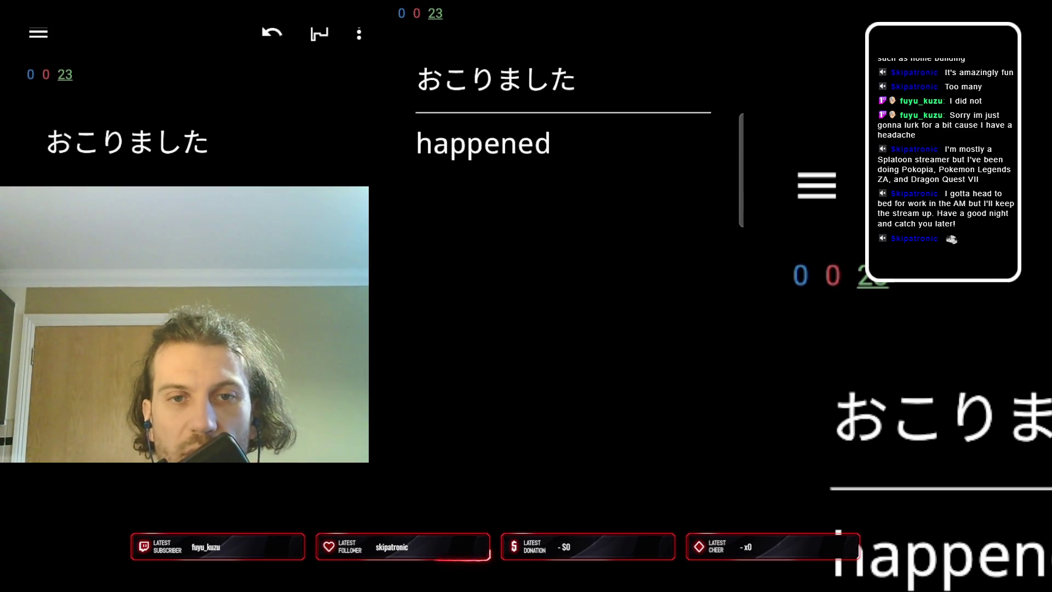
pyautogui.press('space')
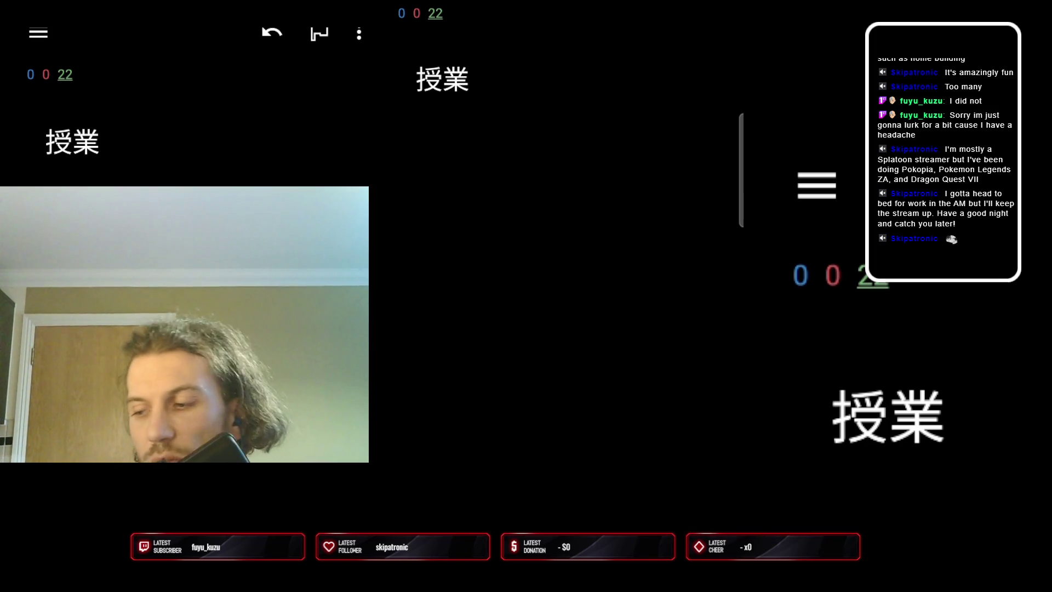
pyautogui.press('space')
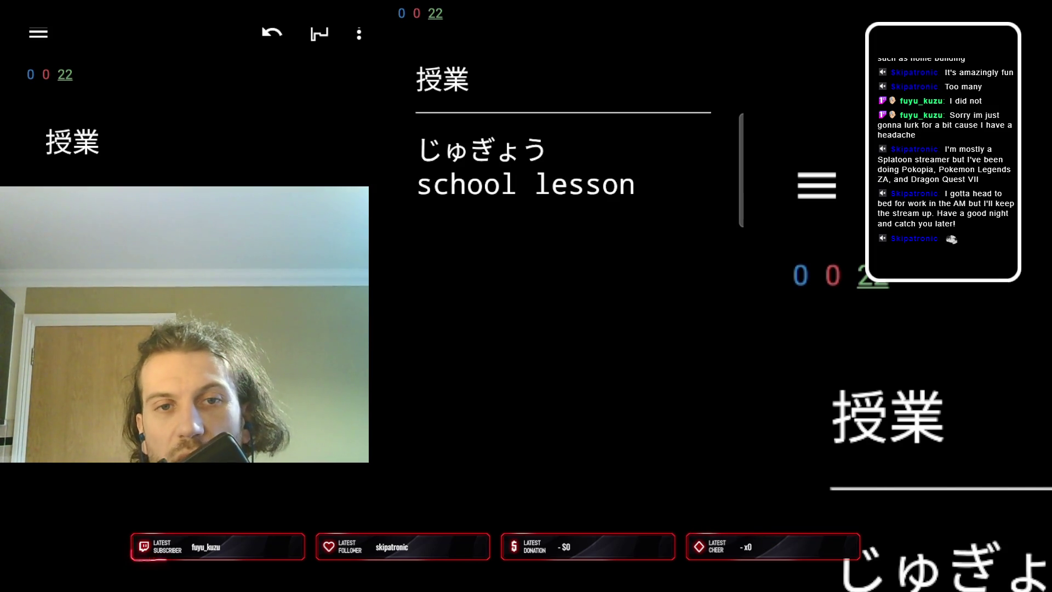
# Grade 授業 and review the 相談, 来る and ネタばれ cards
pyautogui.press('space')
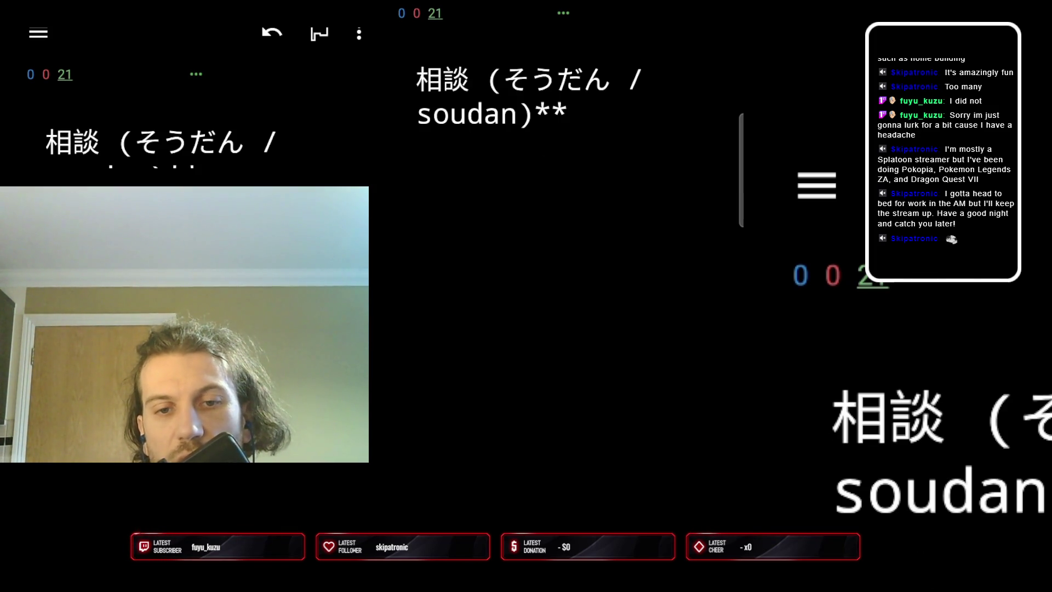
pyautogui.press('space')
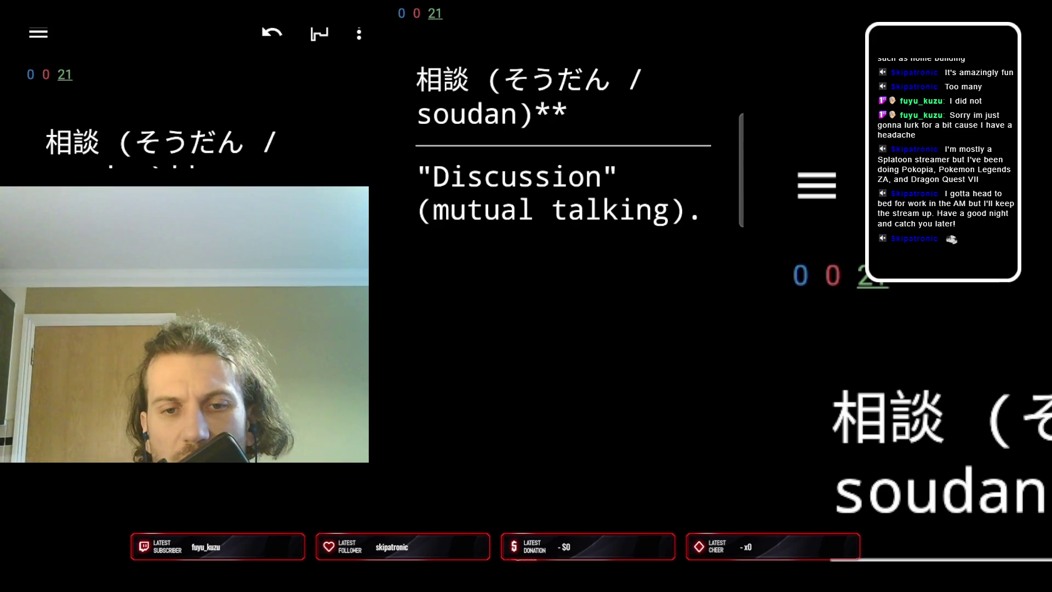
pyautogui.press('1')
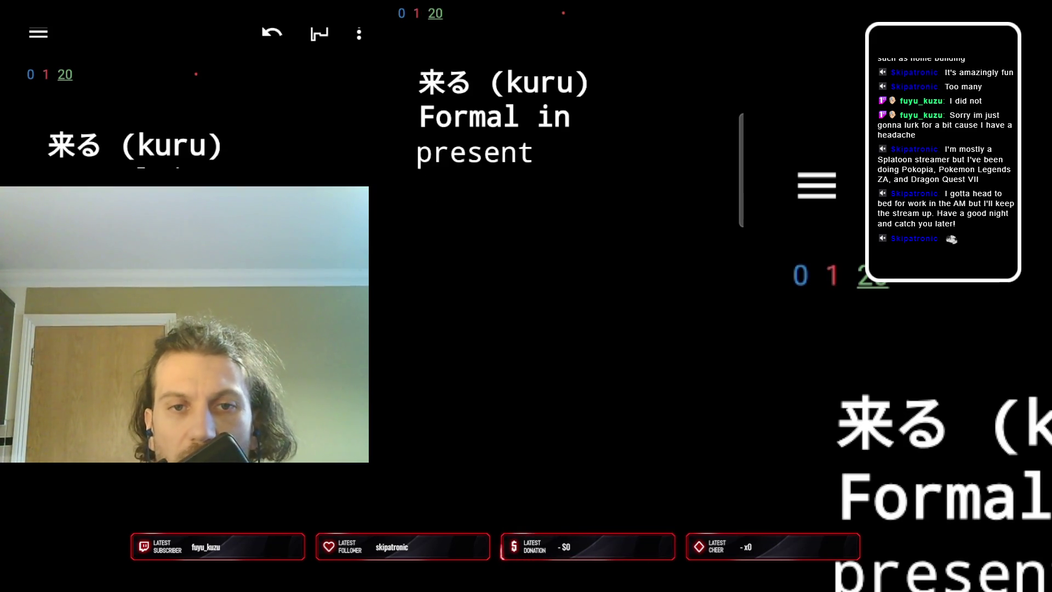
pyautogui.press('space')
pyautogui.press('space')
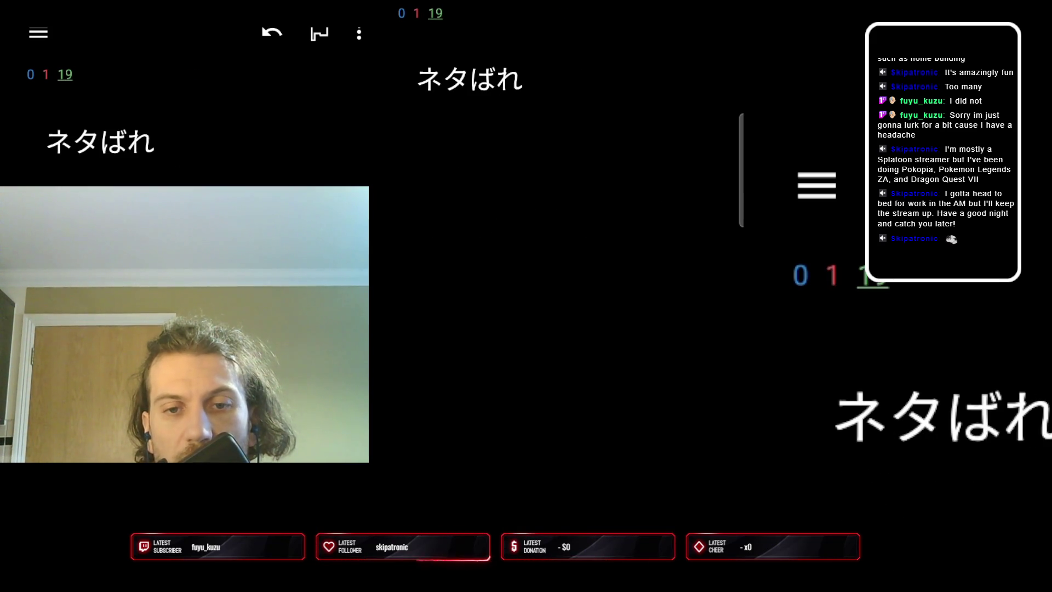
pyautogui.press('space')
pyautogui.press('space')
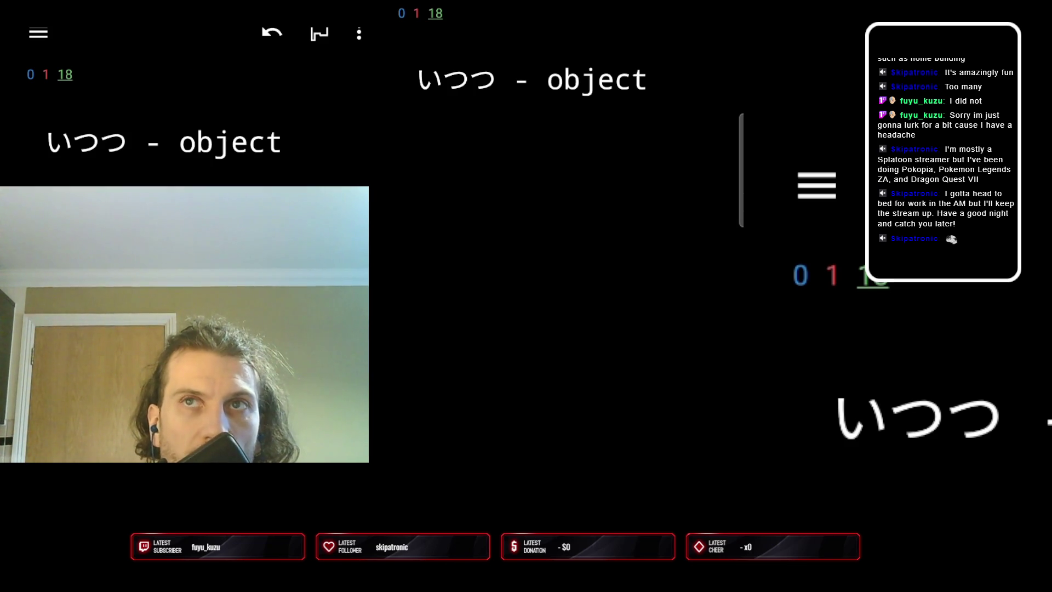
# Review いつつ, 装備 and 拡張, then reveal the 快速電車 answer 'Rapid train'
pyautogui.press('space')
pyautogui.press('1')
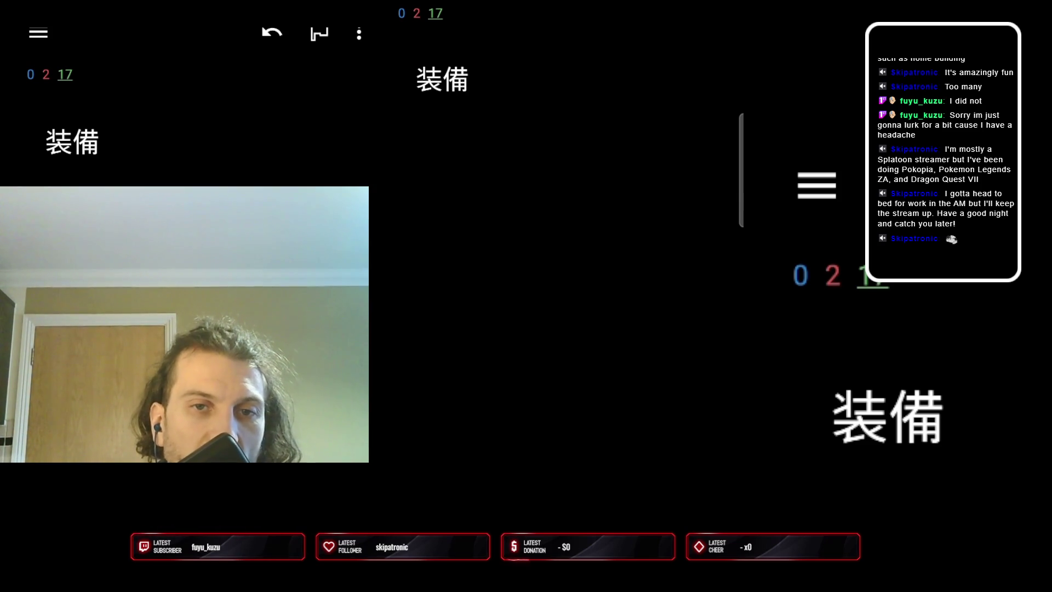
pyautogui.press('space')
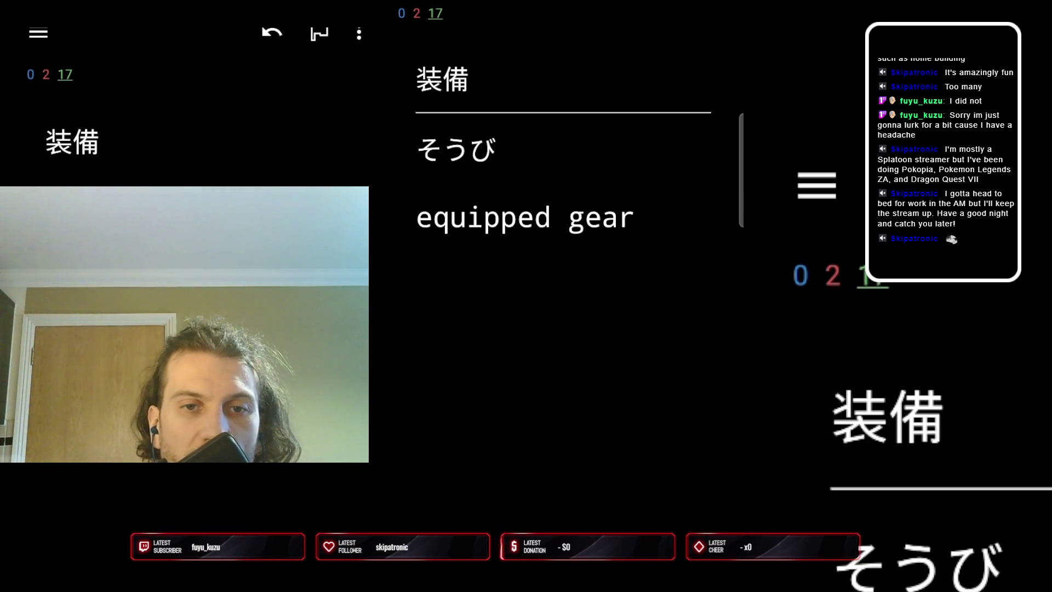
pyautogui.press('space')
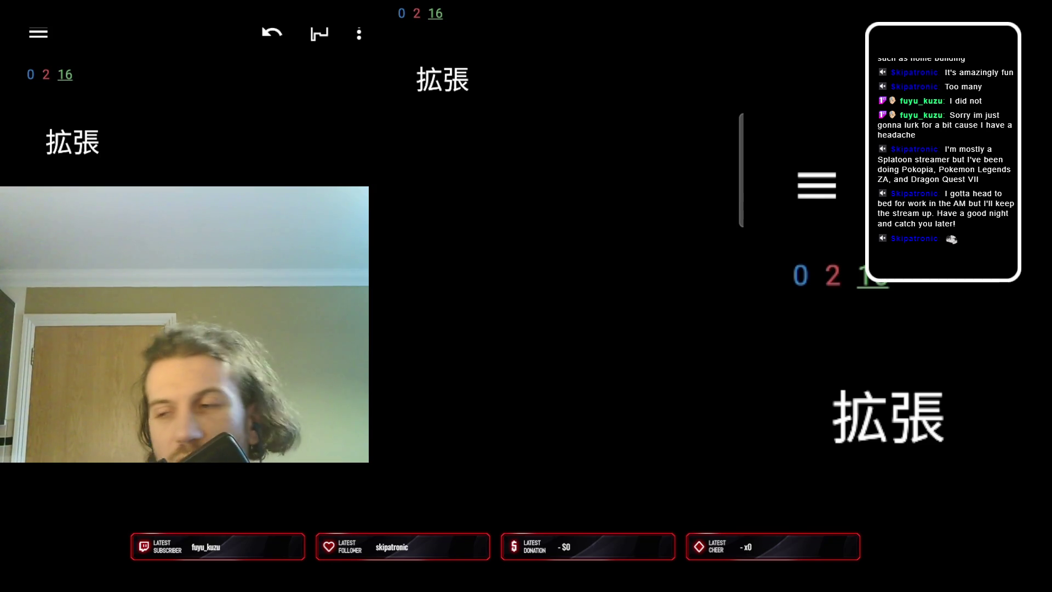
pyautogui.press('space')
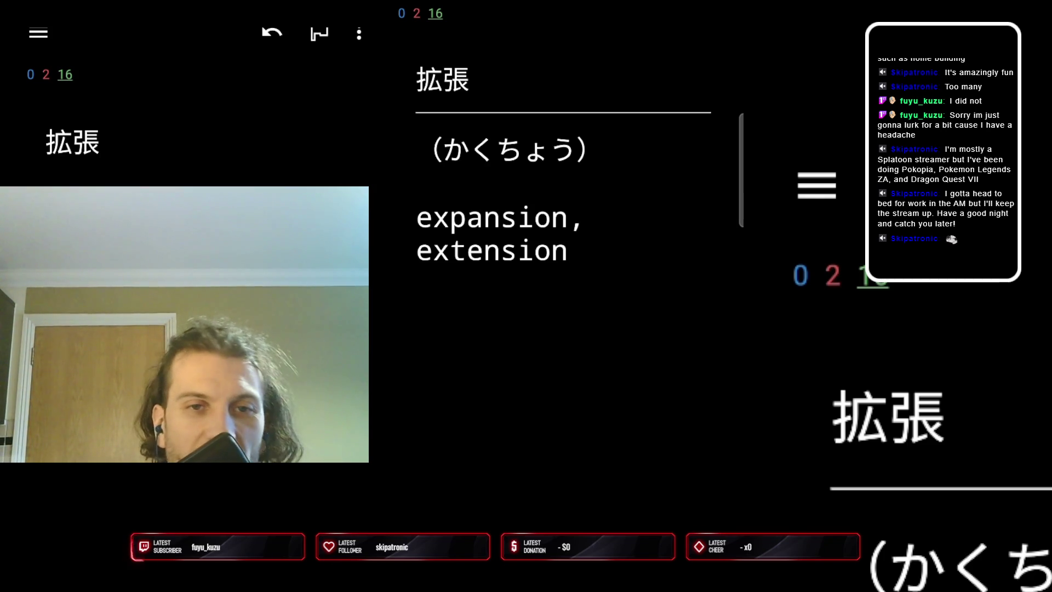
pyautogui.press('space')
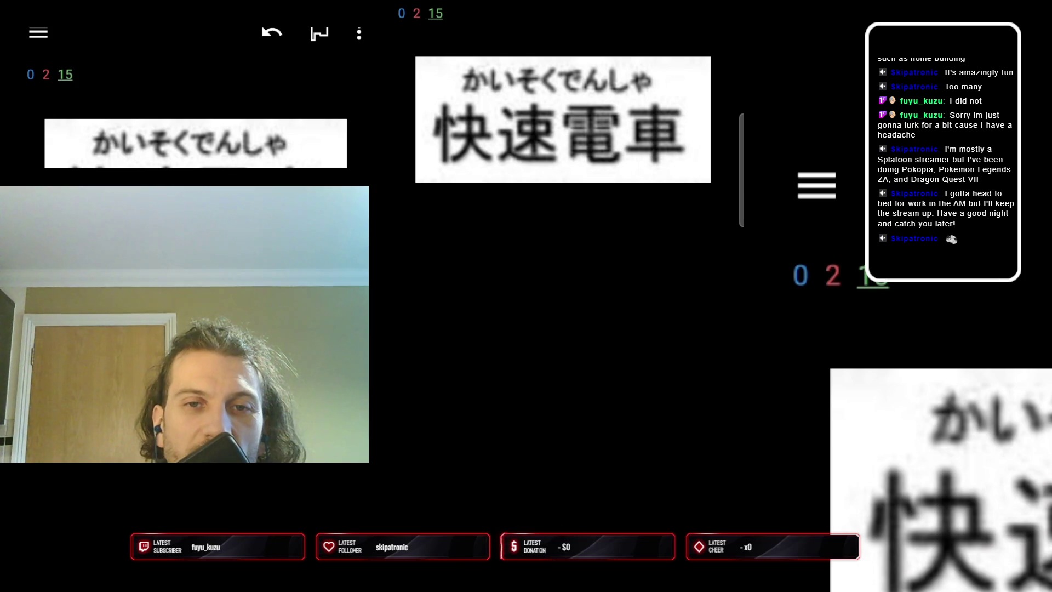
pyautogui.press('space')
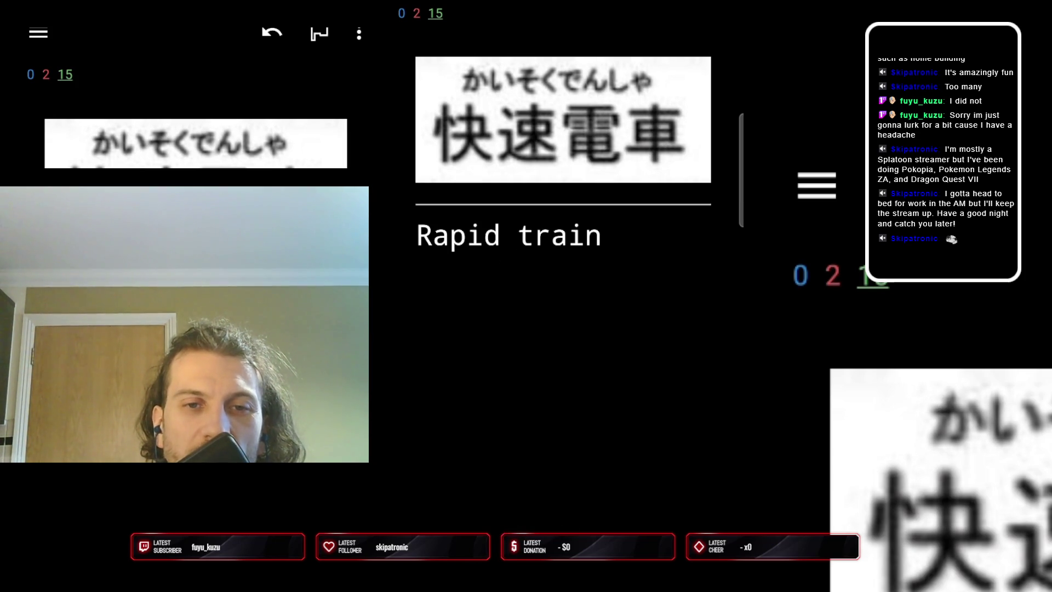
# Grade 快速電車 and review the ので and 複雑 cards
pyautogui.press('space')
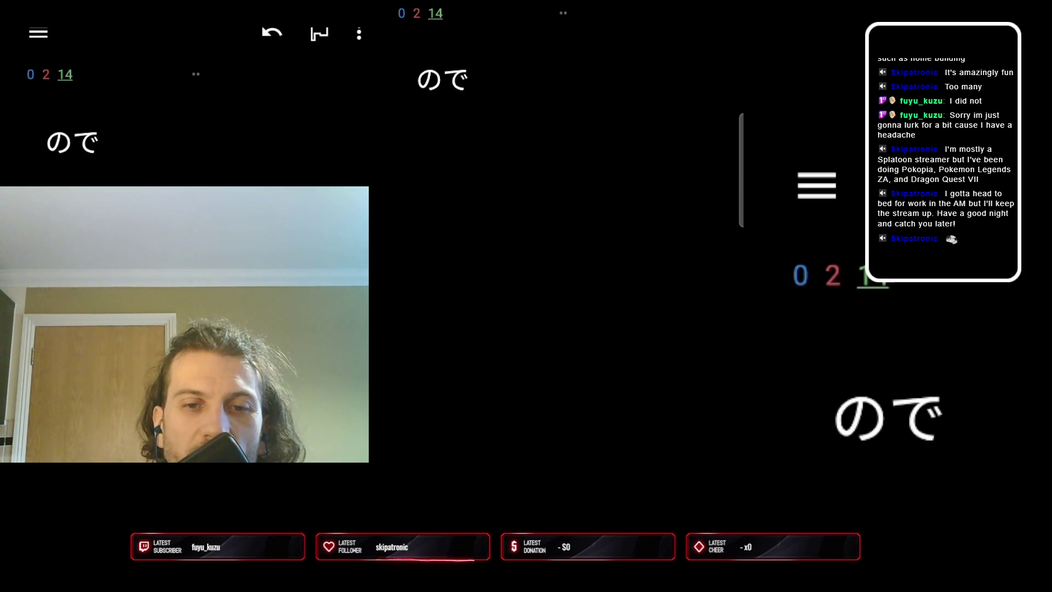
pyautogui.press('space')
pyautogui.press('space')
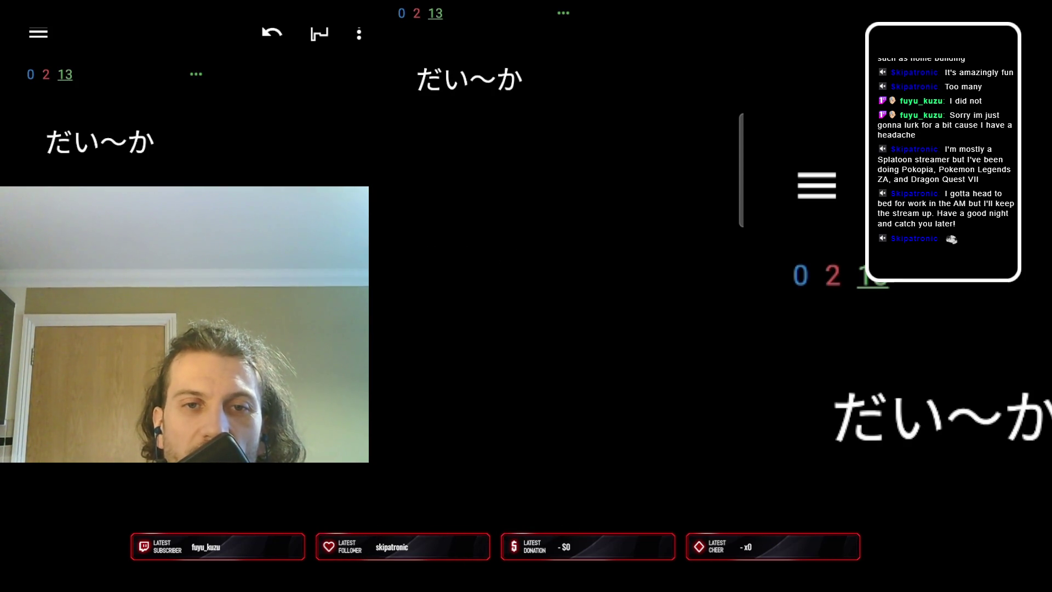
pyautogui.press('space')
pyautogui.press('space')
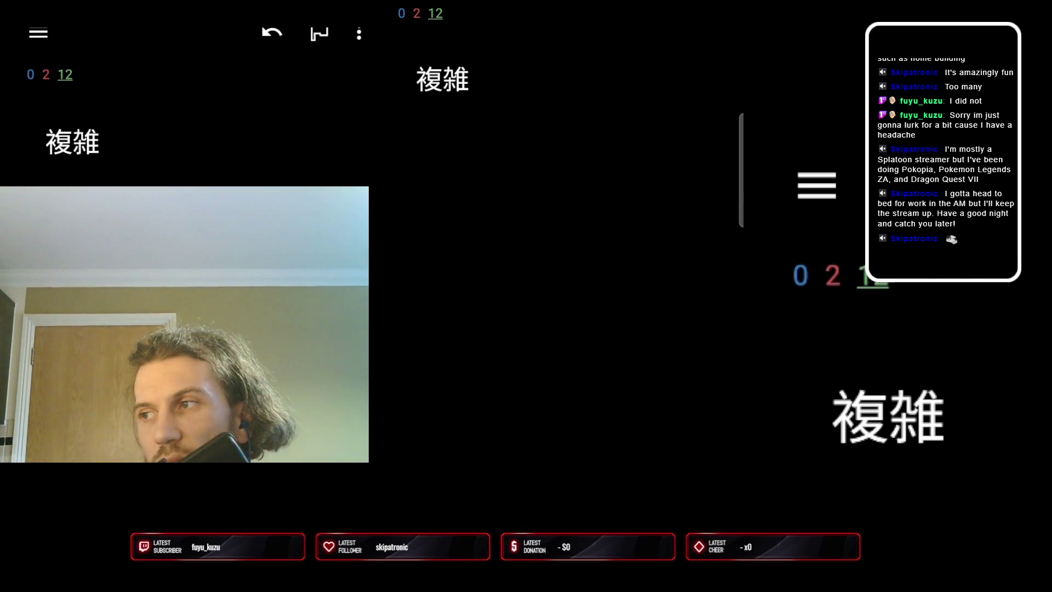
pyautogui.press('space')
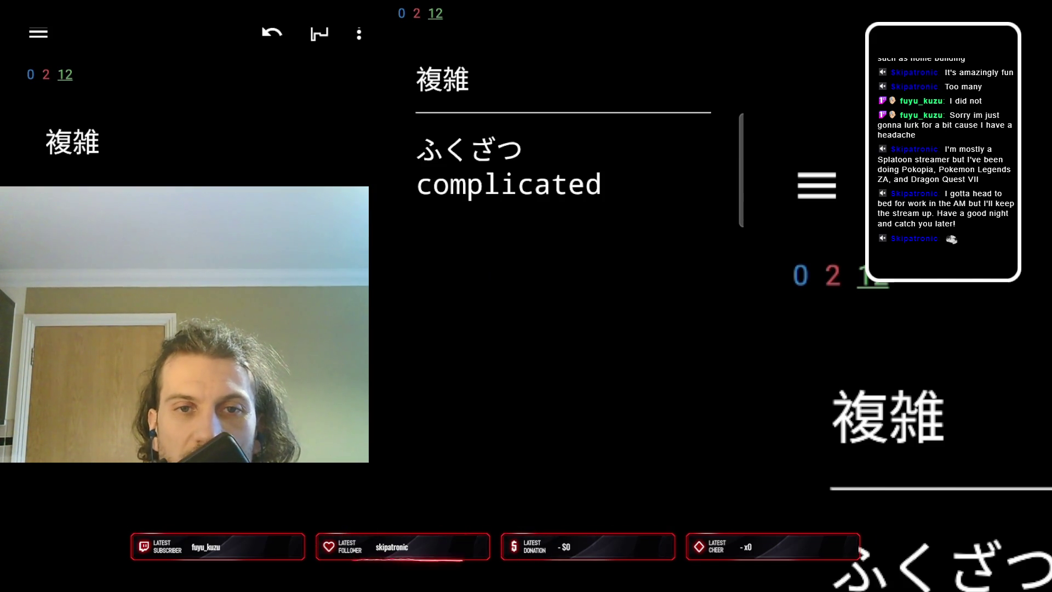
pyautogui.press('space')
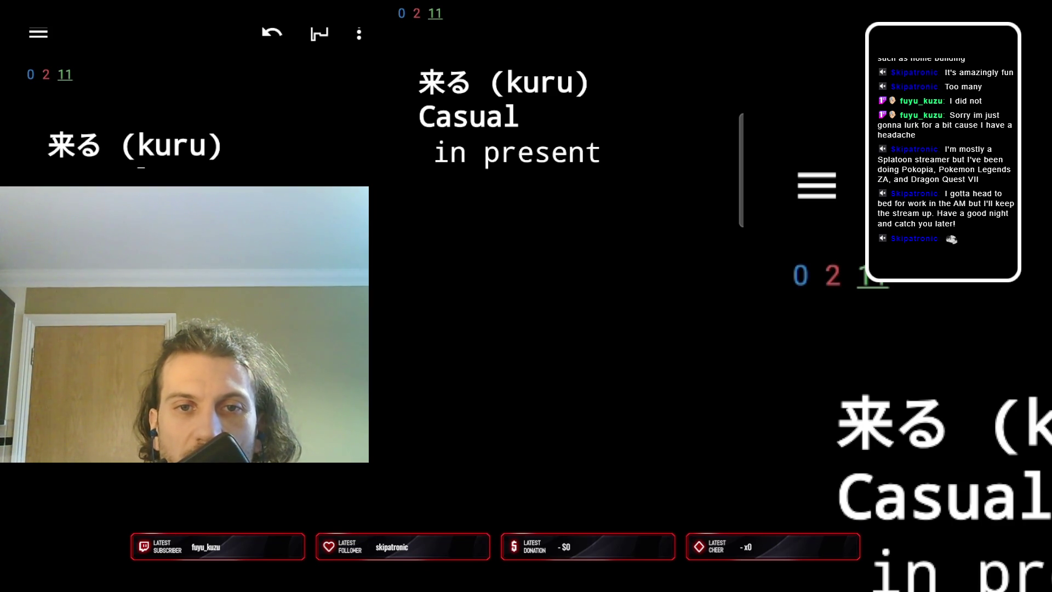
# Review 来る, the train sentence card, 駅員 and けつまつ, bringing up 主催者
pyautogui.press('space')
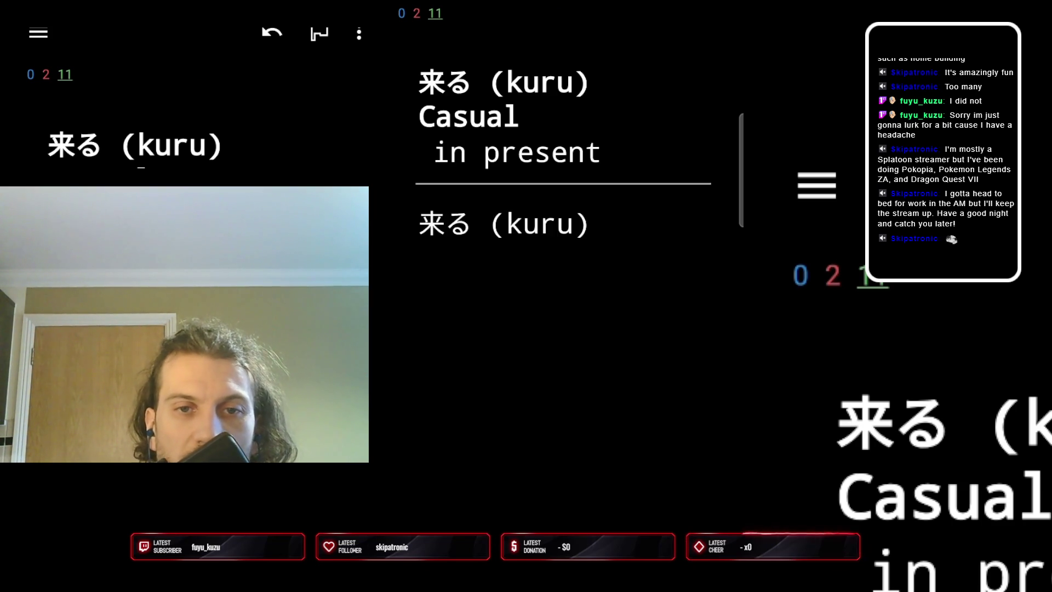
pyautogui.press('space')
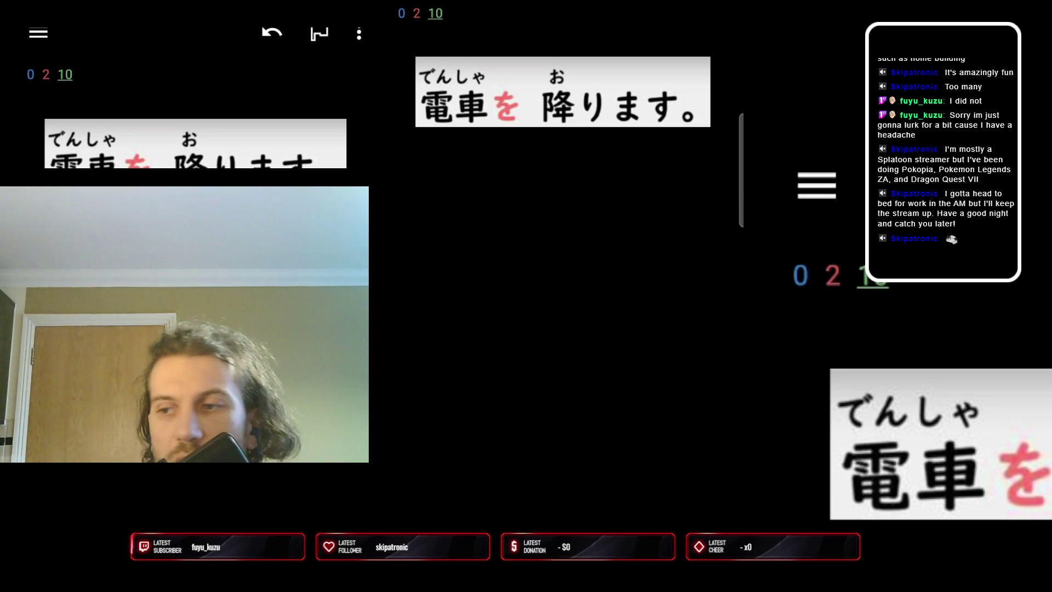
pyautogui.press('space')
pyautogui.press('space')
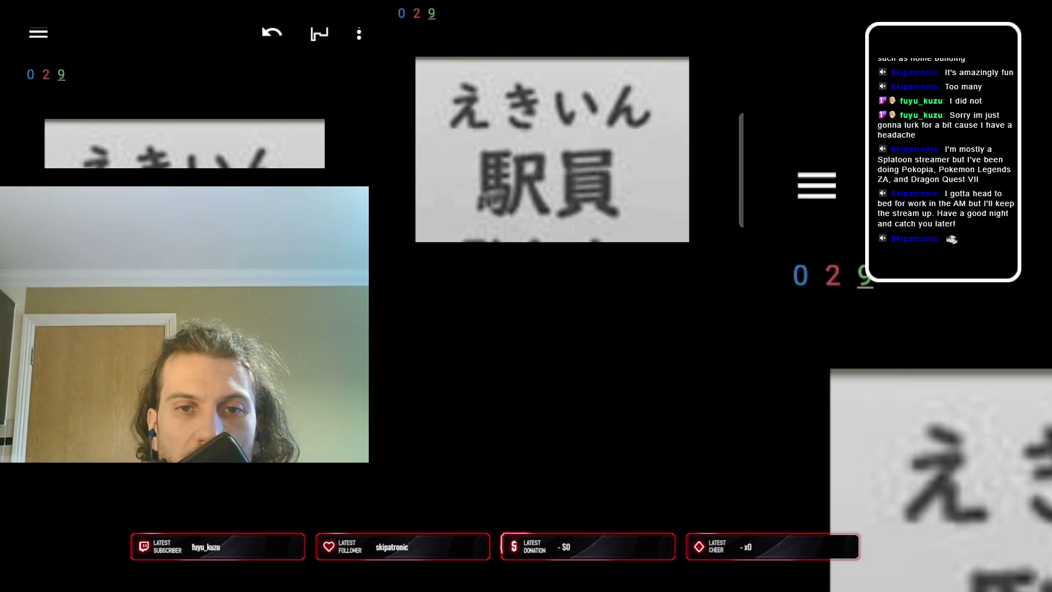
pyautogui.press('space')
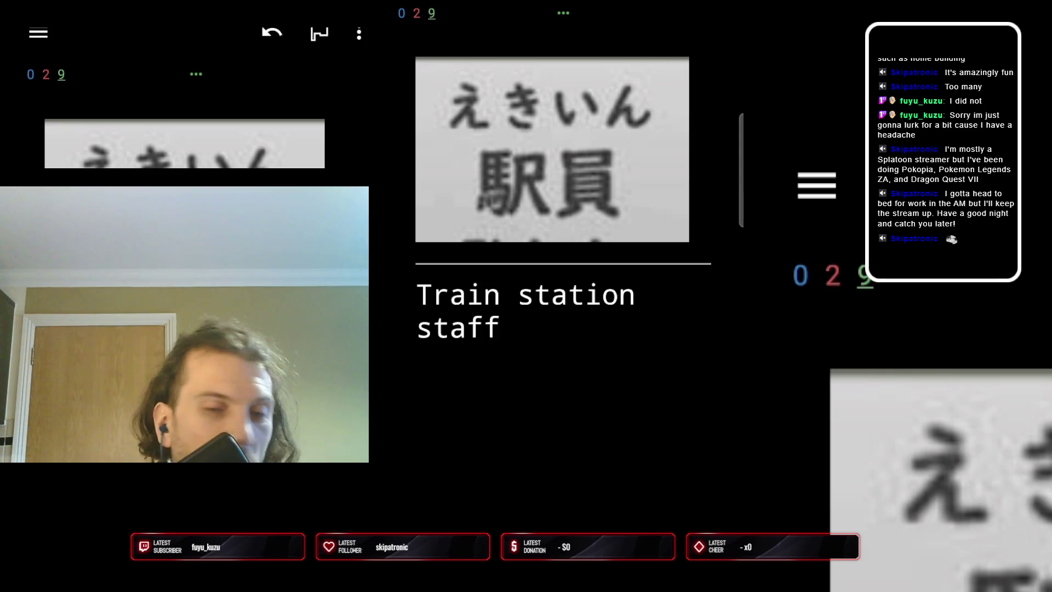
pyautogui.press('space')
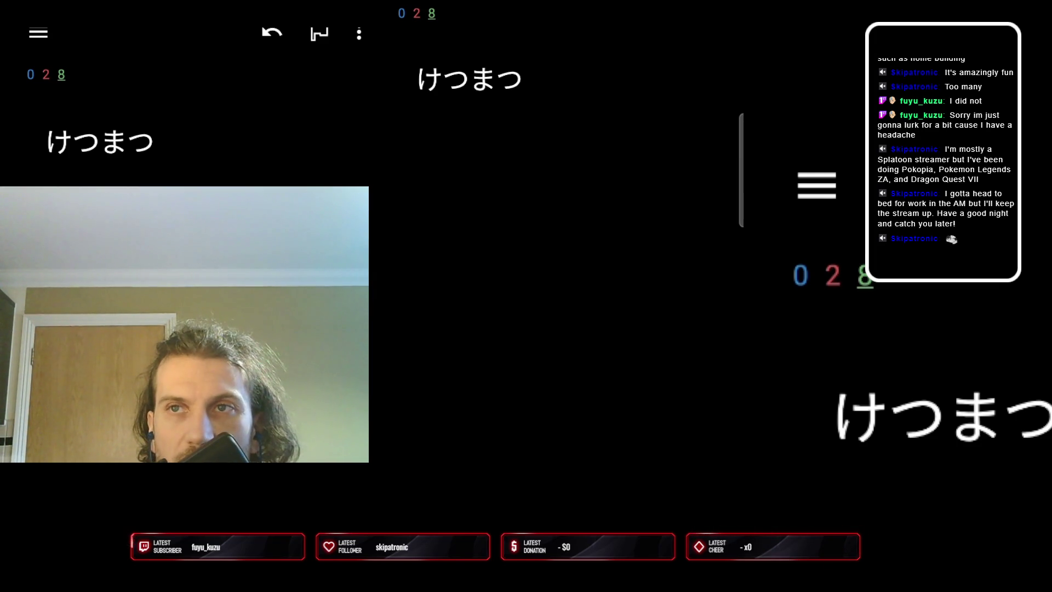
pyautogui.press('space')
pyautogui.press('space')
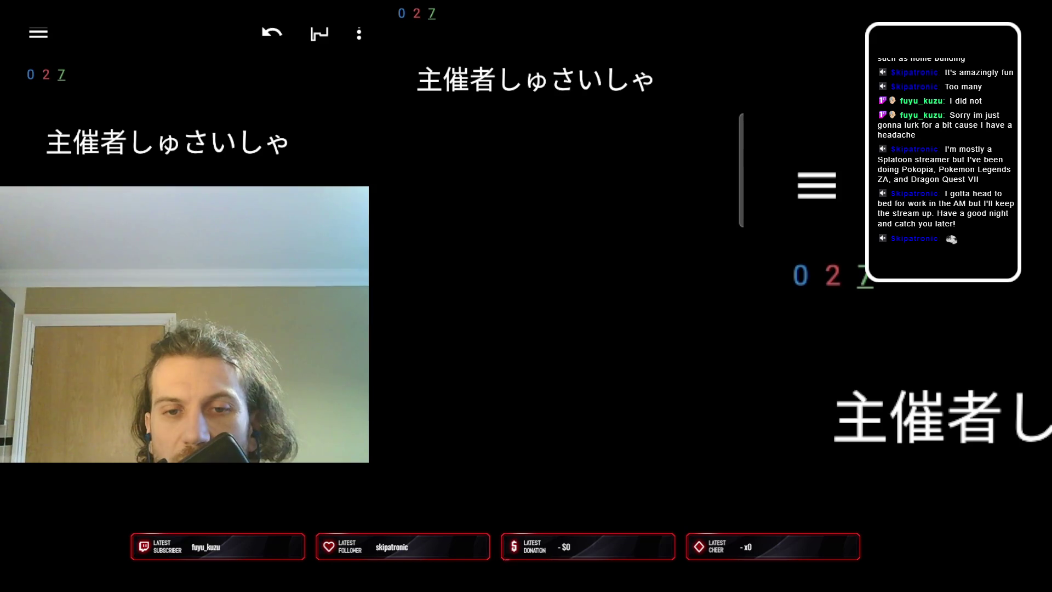
# Review 主催者, ていねい, しょいくざい, かのように, じんこう and する until no new cards remain
pyautogui.press('space')
pyautogui.press('space')
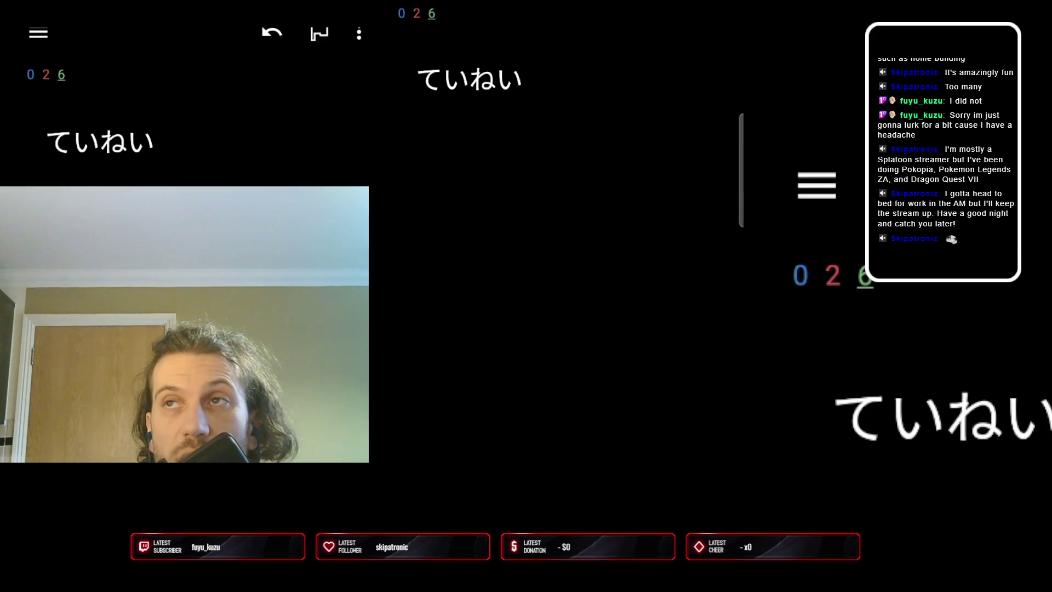
pyautogui.press('space')
pyautogui.press('space')
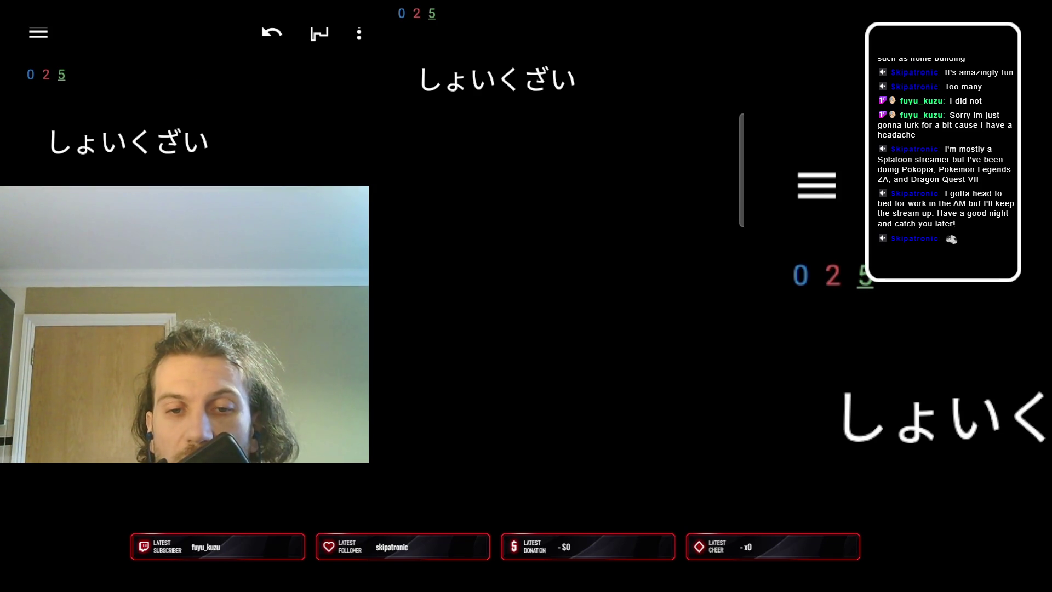
pyautogui.press('space')
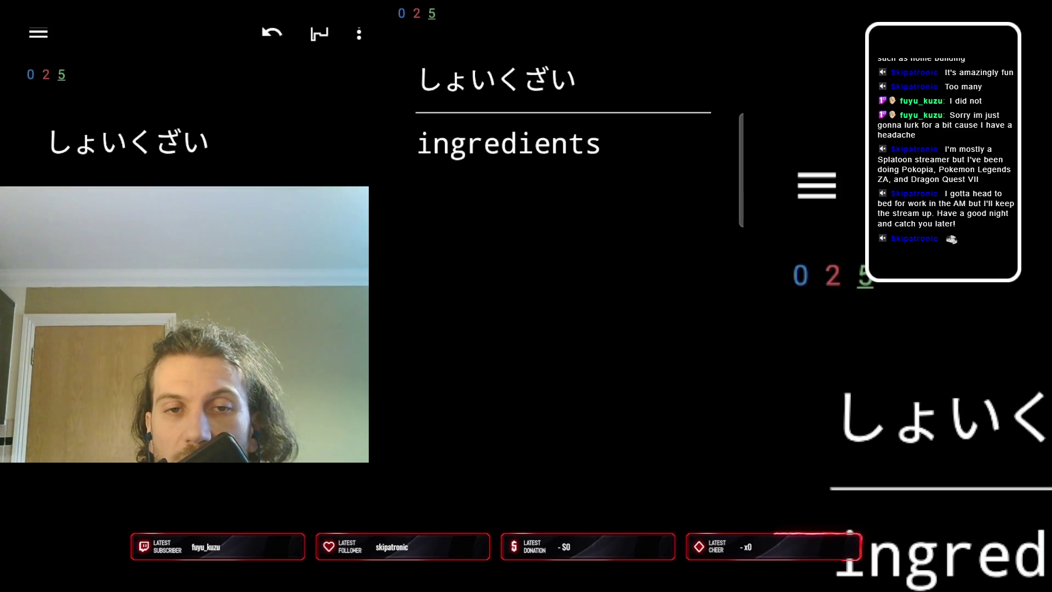
pyautogui.press('1')
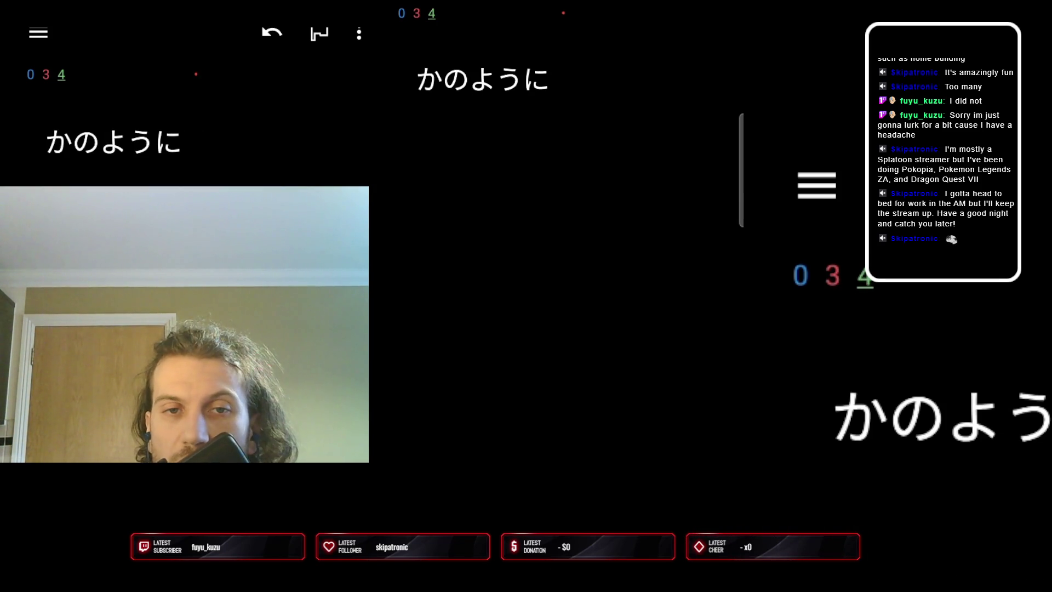
pyautogui.press('space')
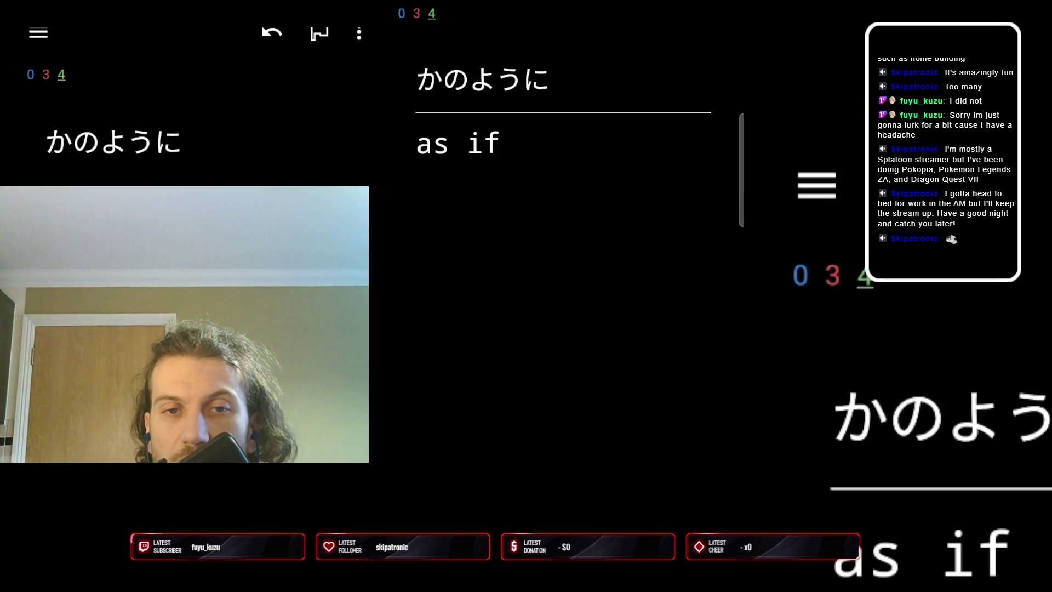
pyautogui.press('1')
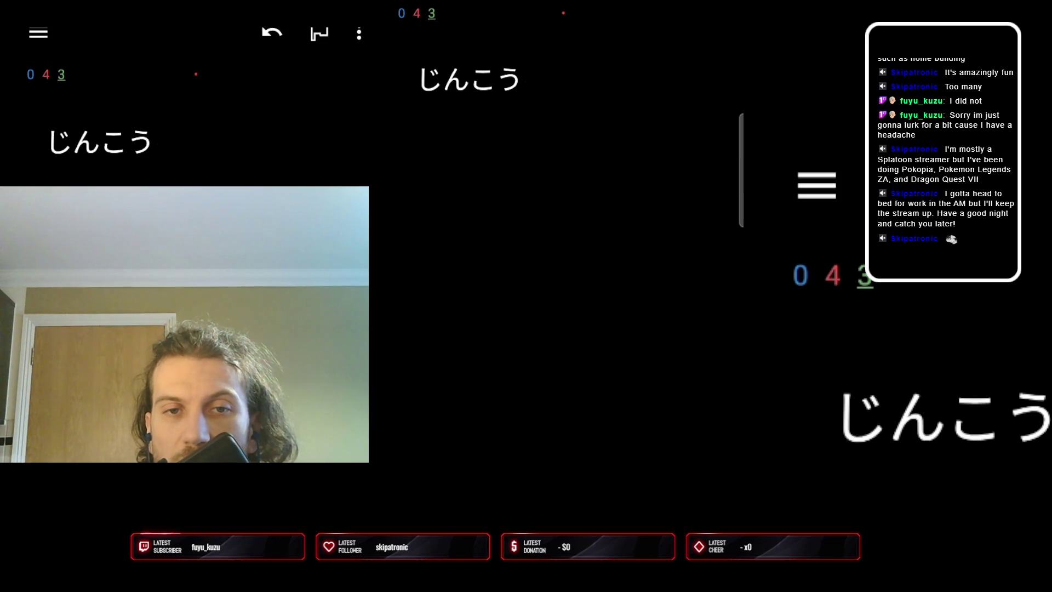
pyautogui.press('space')
pyautogui.press('space')
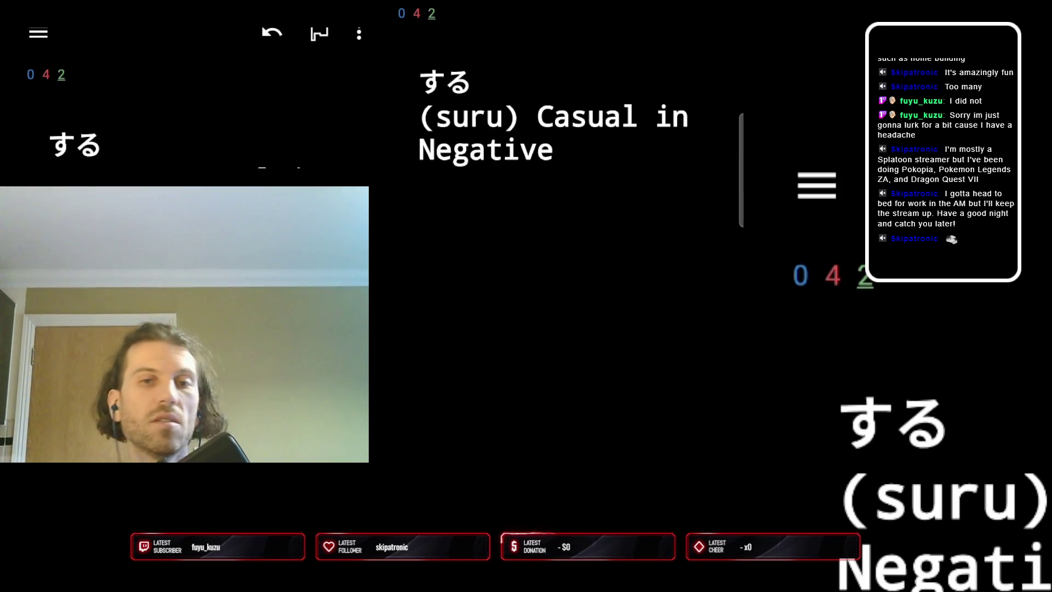
pyautogui.press('space')
pyautogui.press('space')
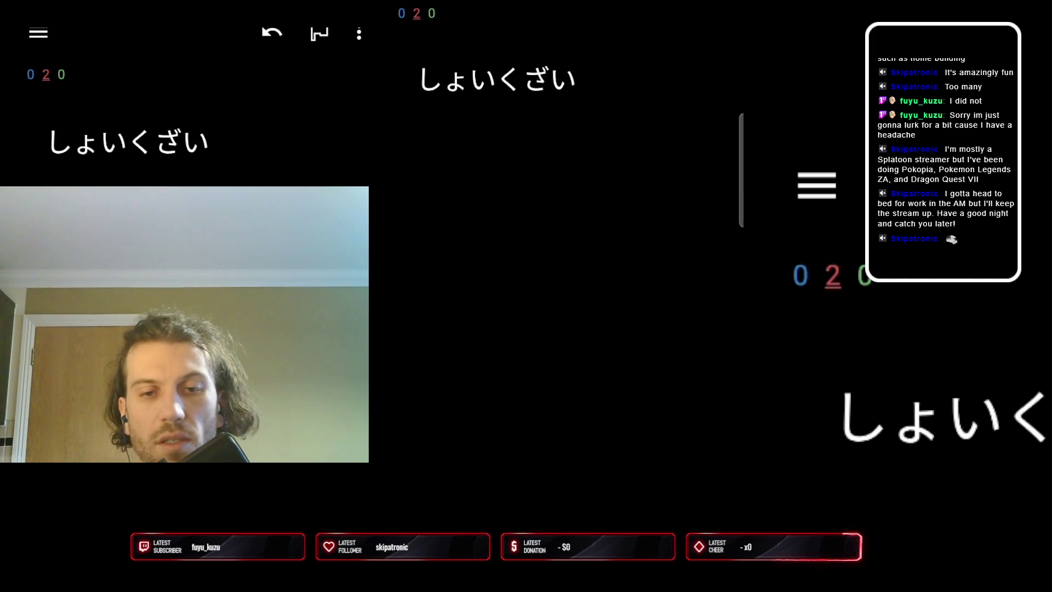
# Leave the finished Japanese review and start the Saudi (Arabic vs. Arabic) - Lingualism deck
pyautogui.press('space')
pyautogui.press('space')
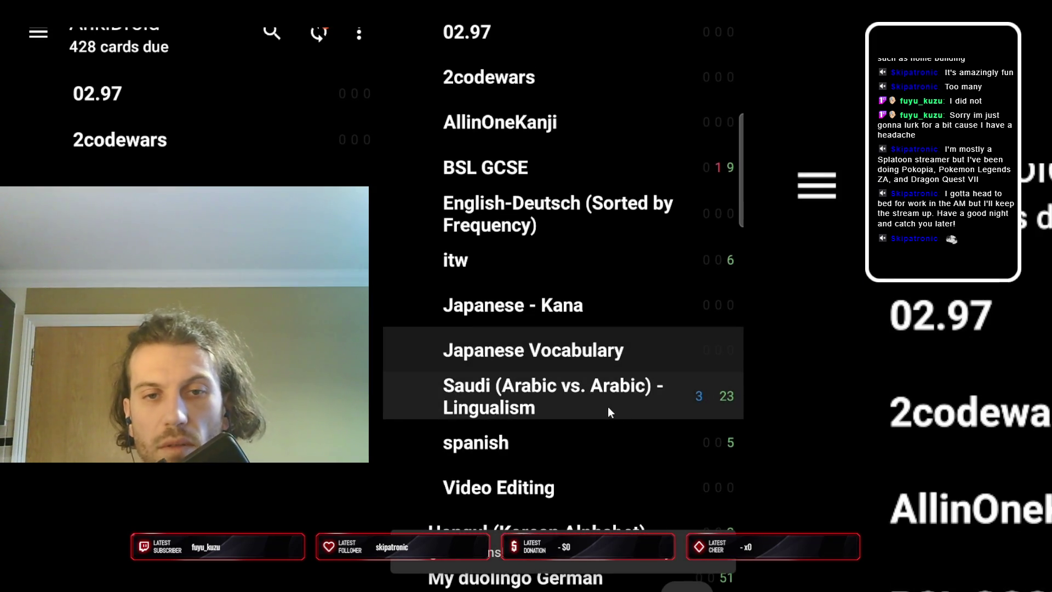
pyautogui.click(607, 406)
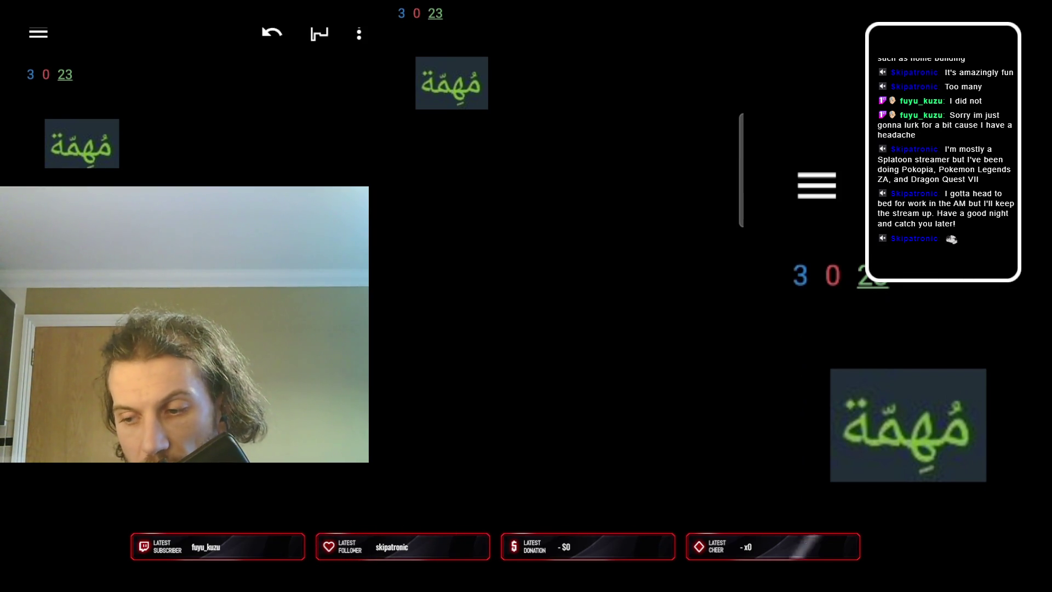
# Review the first Saudi Arabic cards: the opening card, ستة, سهل and جداً
pyautogui.press('space')
pyautogui.press('space')
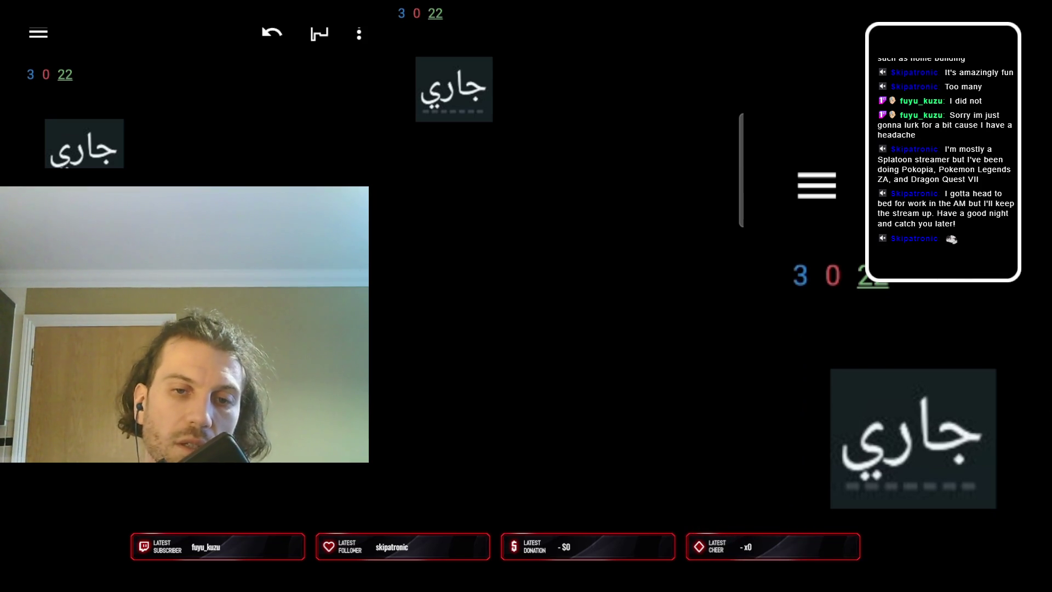
pyautogui.press('space')
pyautogui.press('space')
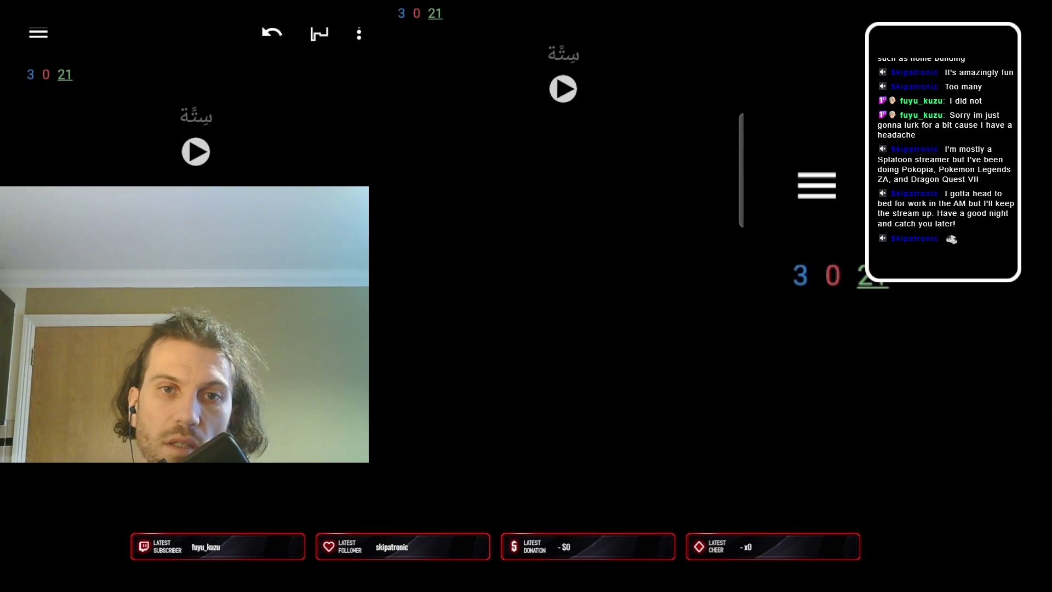
pyautogui.press('space')
pyautogui.press('space')
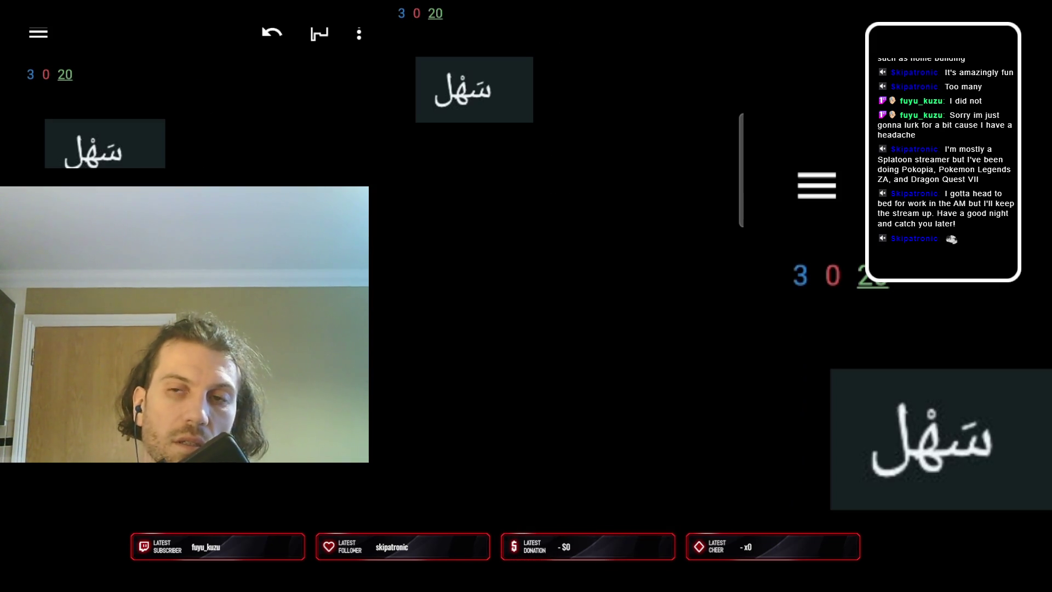
pyautogui.press('space')
pyautogui.press('space')
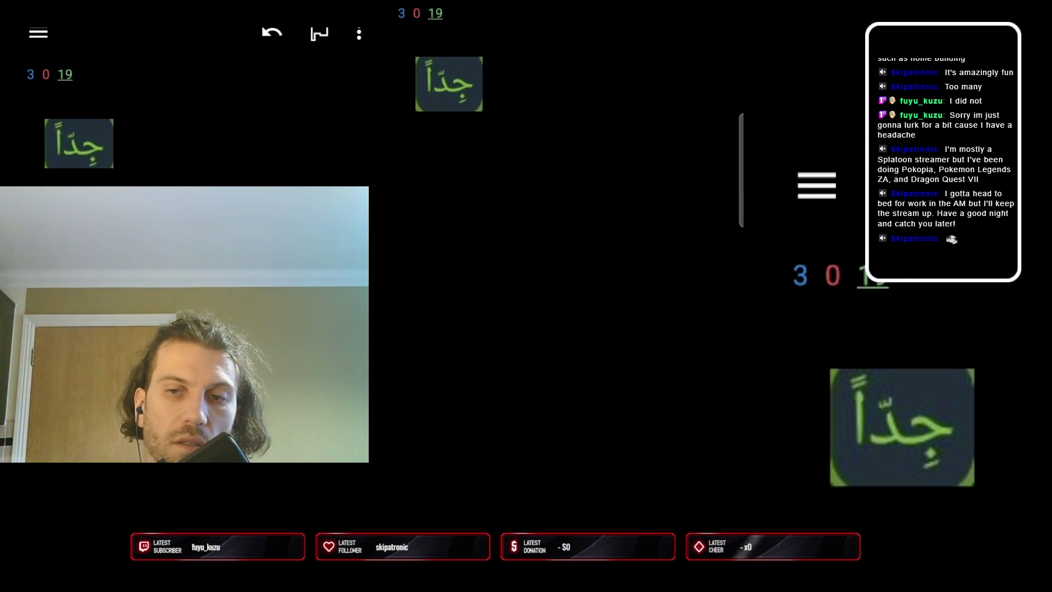
pyautogui.press('space')
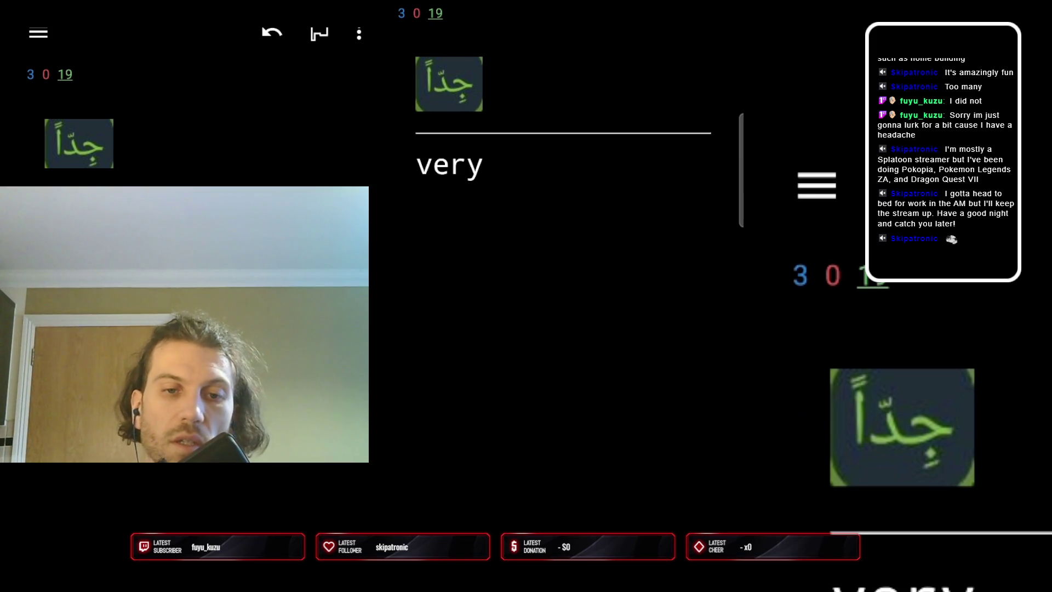
pyautogui.press('1')
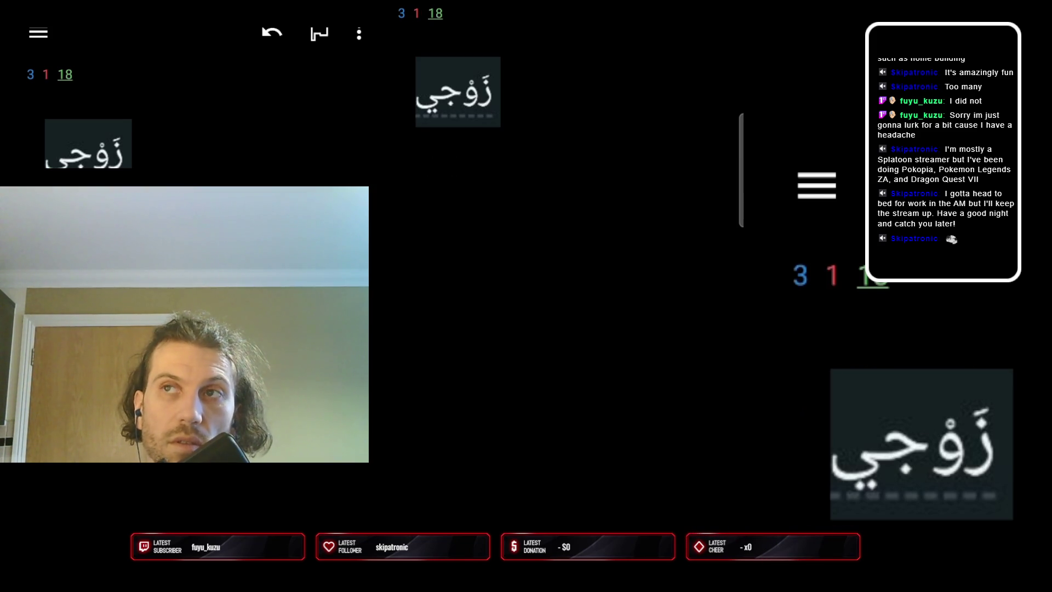
# Review the زوجي, مِئَة and كيف حالك؟ cards, bringing up ابني
pyautogui.press('space')
pyautogui.press('space')
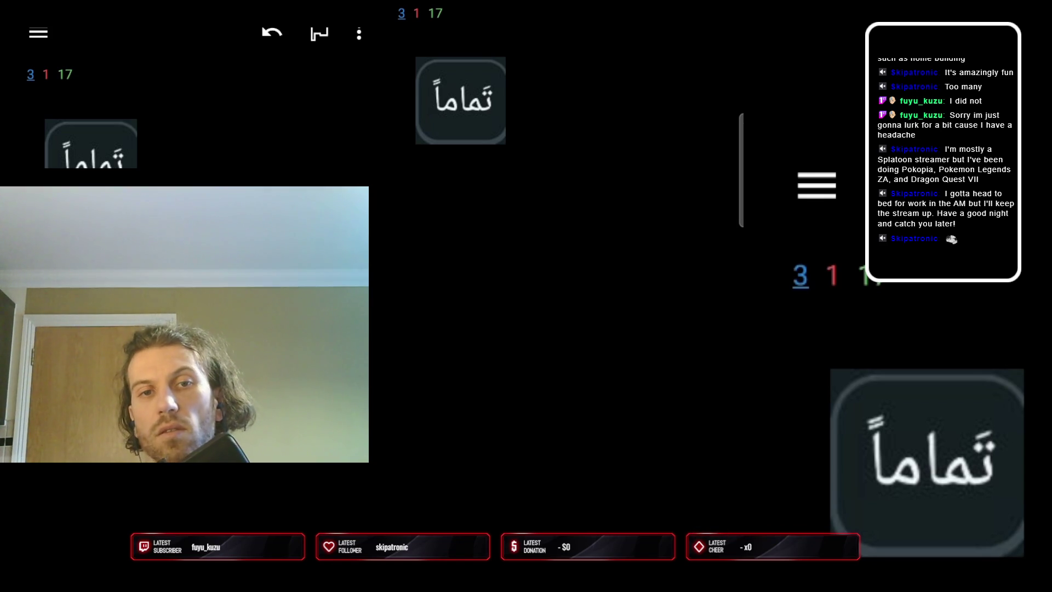
pyautogui.press('space')
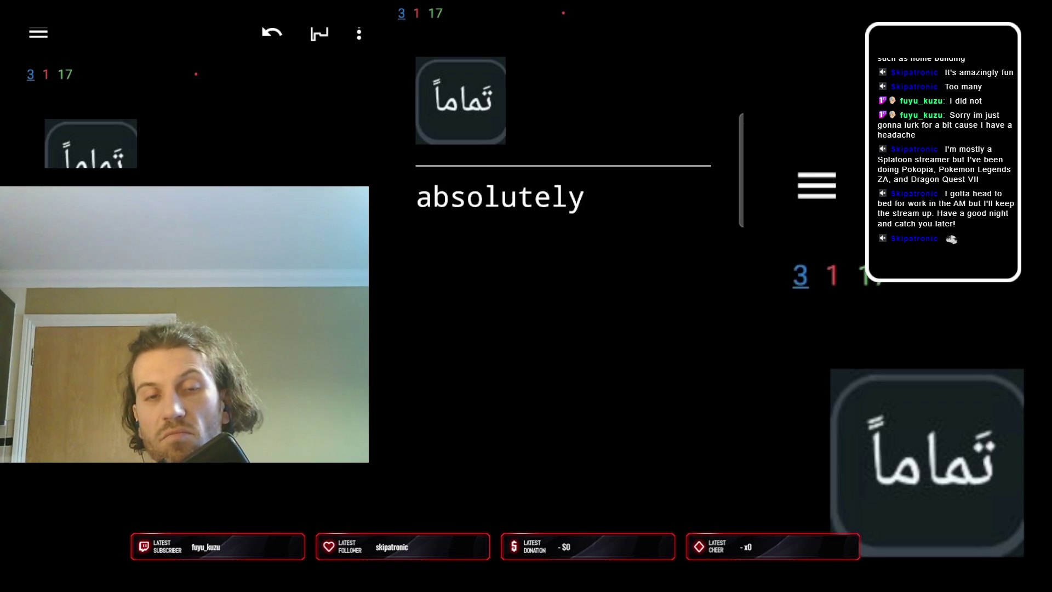
pyautogui.press('space')
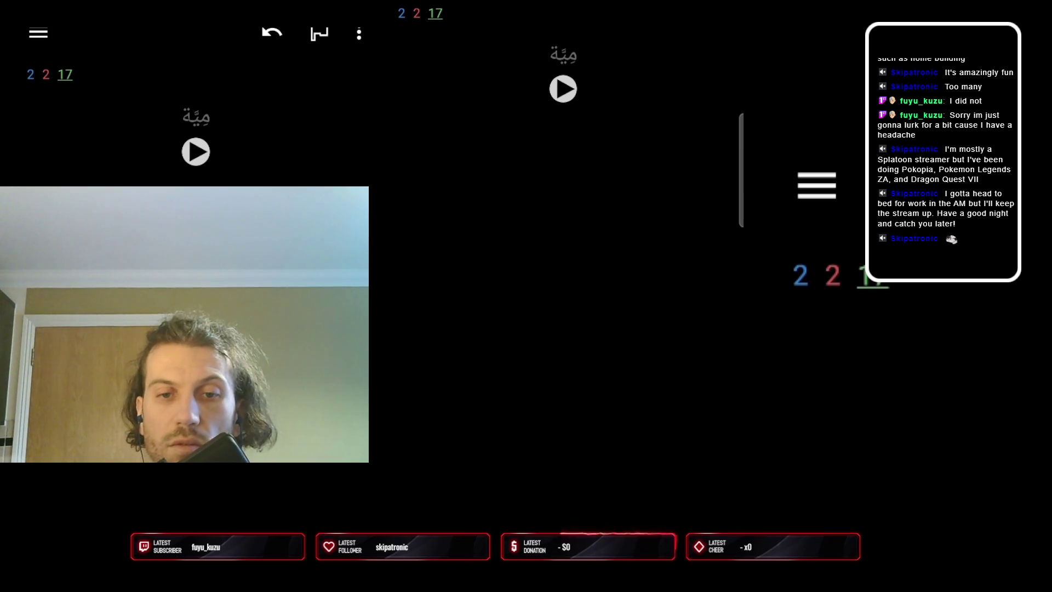
pyautogui.press('space')
pyautogui.press('space')
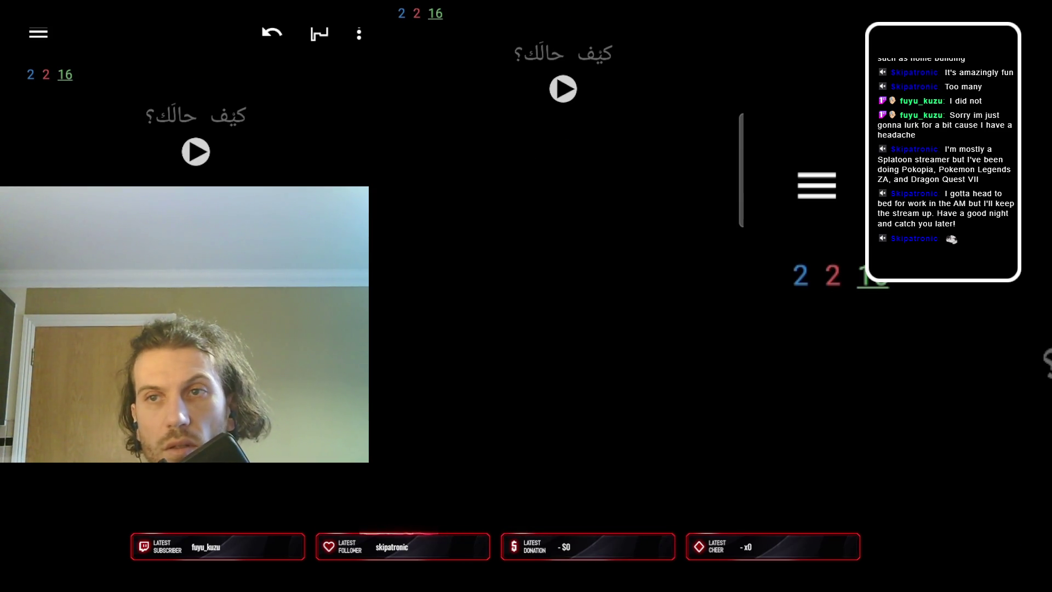
pyautogui.press('space')
# Answer the كيف حالك؟, twenty, زوج and هِيَ cards and advance past each
pyautogui.press('space')
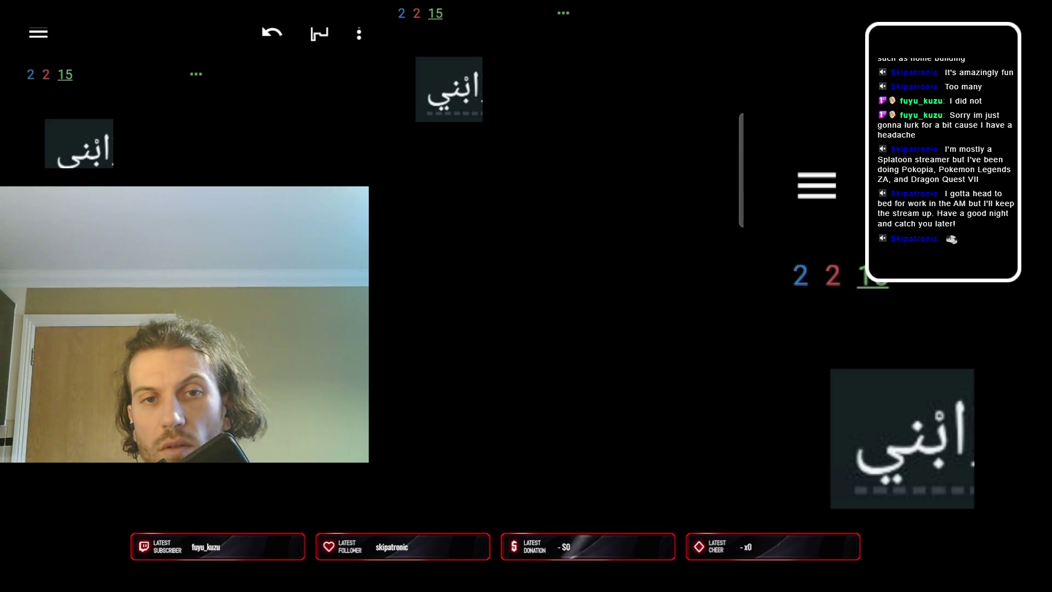
pyautogui.press('space')
pyautogui.press('space')
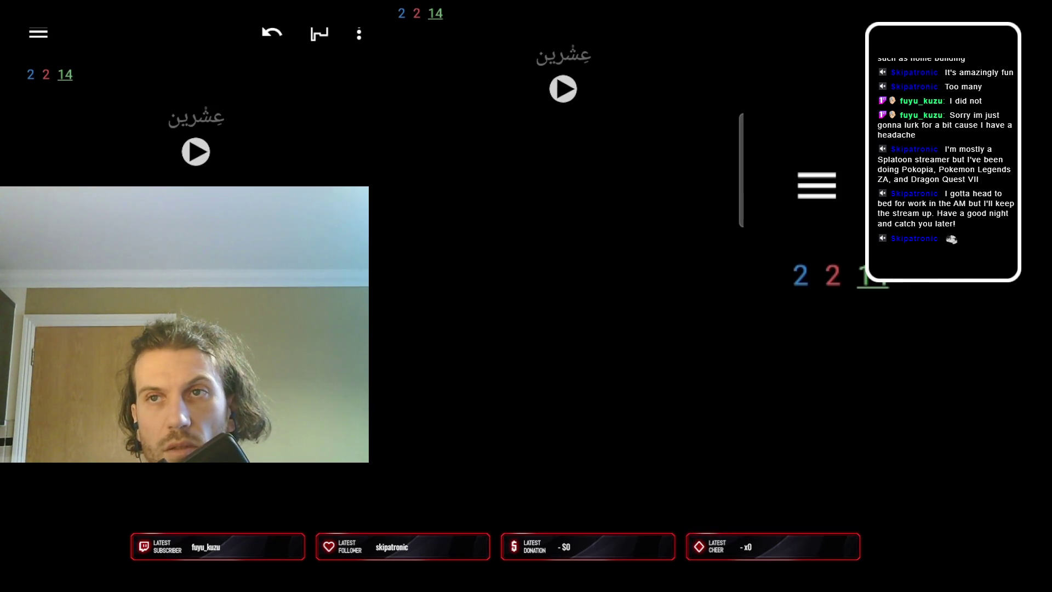
pyautogui.press('space')
pyautogui.press('space')
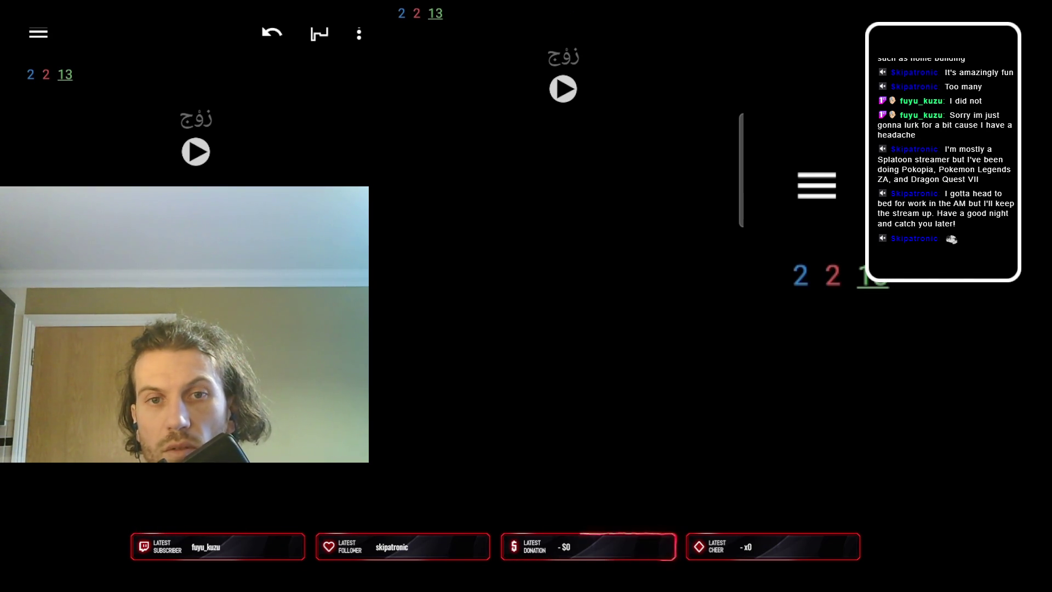
pyautogui.press('space')
pyautogui.press('space')
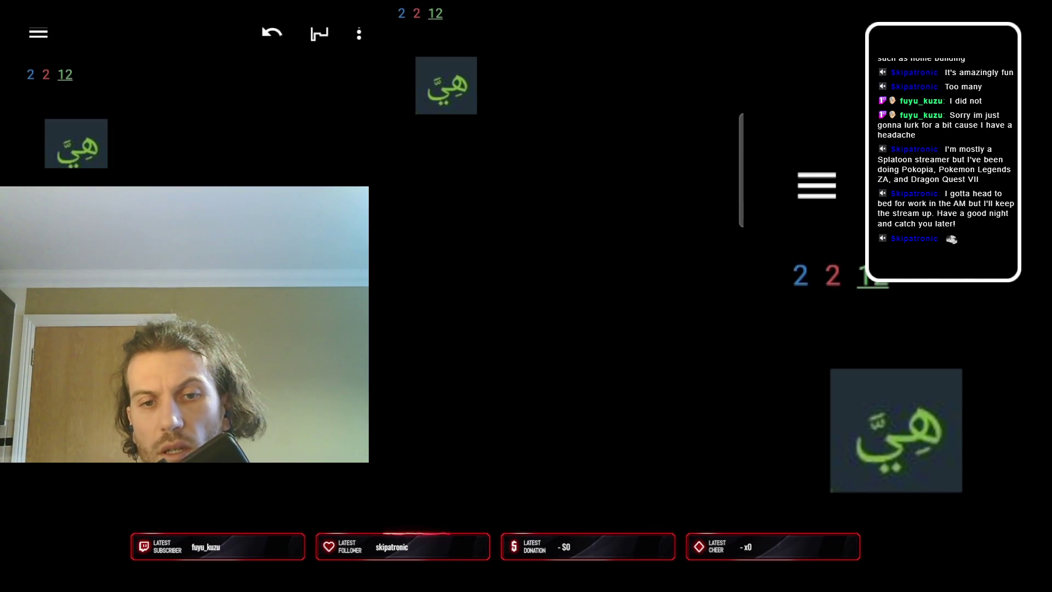
pyautogui.press('space')
pyautogui.press('space')
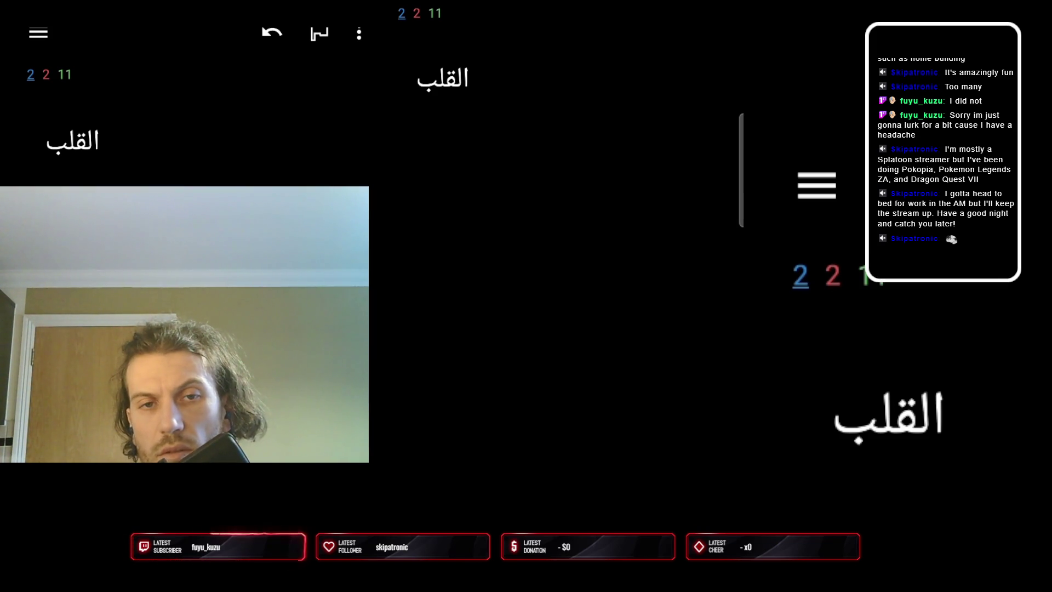
# Review the heart, new, girl - girls, my sister is tired and absolutely cards, grading new and girl with 1
pyautogui.press('space')
pyautogui.press('space')
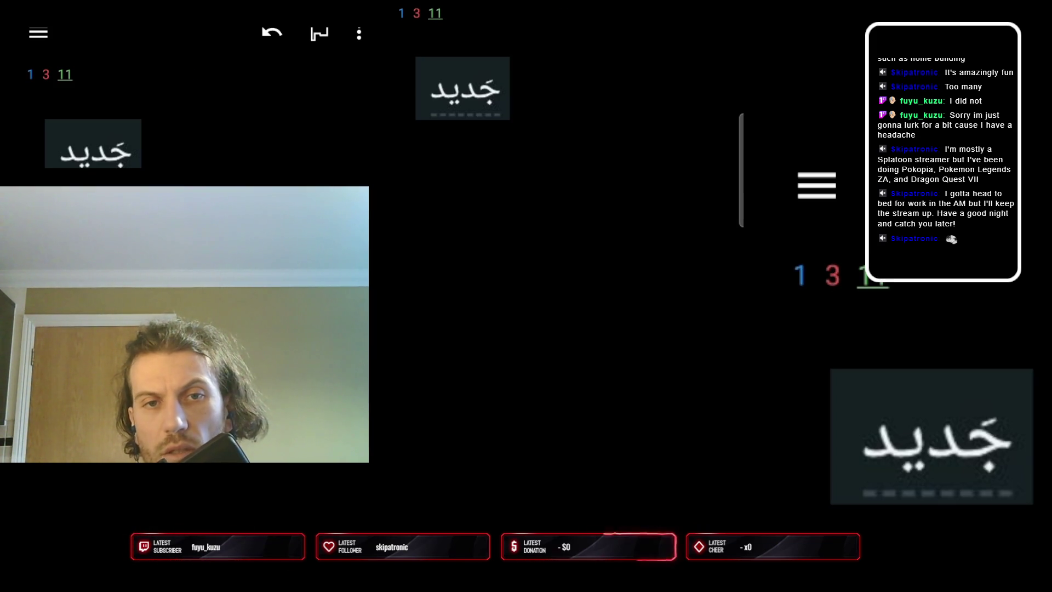
pyautogui.press('space')
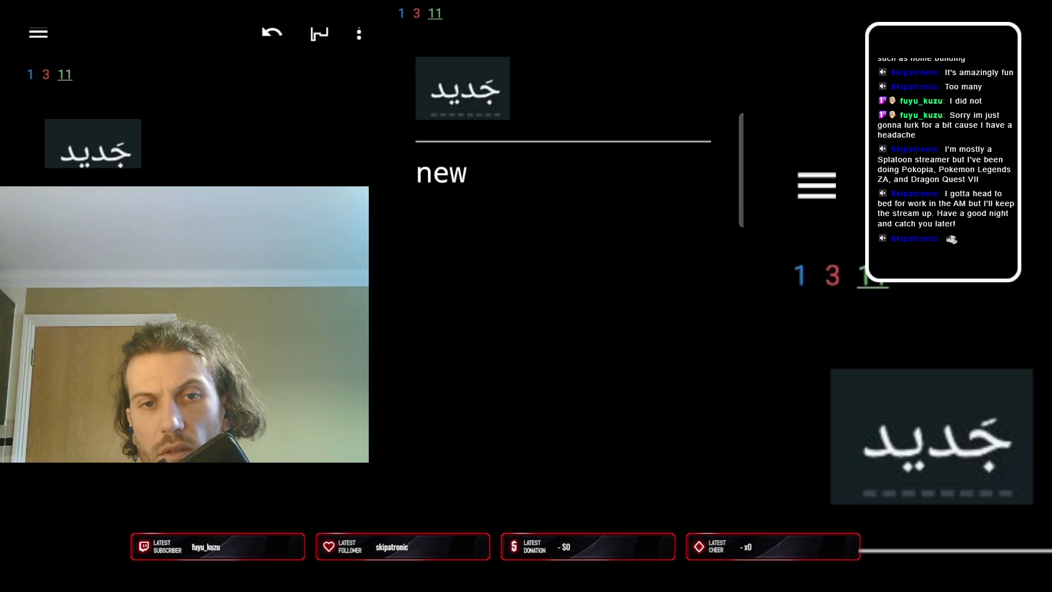
pyautogui.press('1')
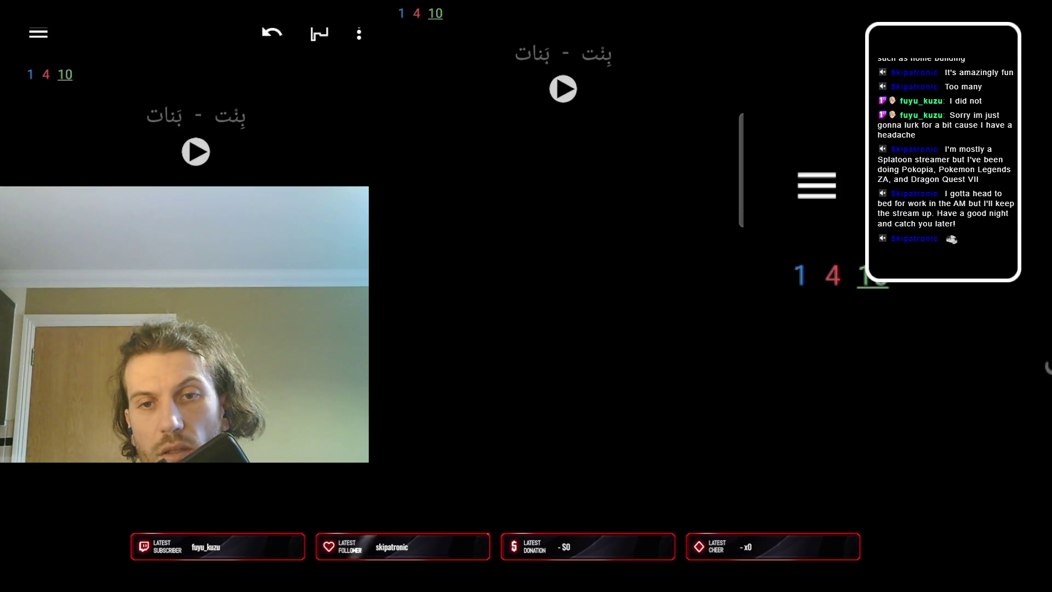
pyautogui.press('space')
pyautogui.press('1')
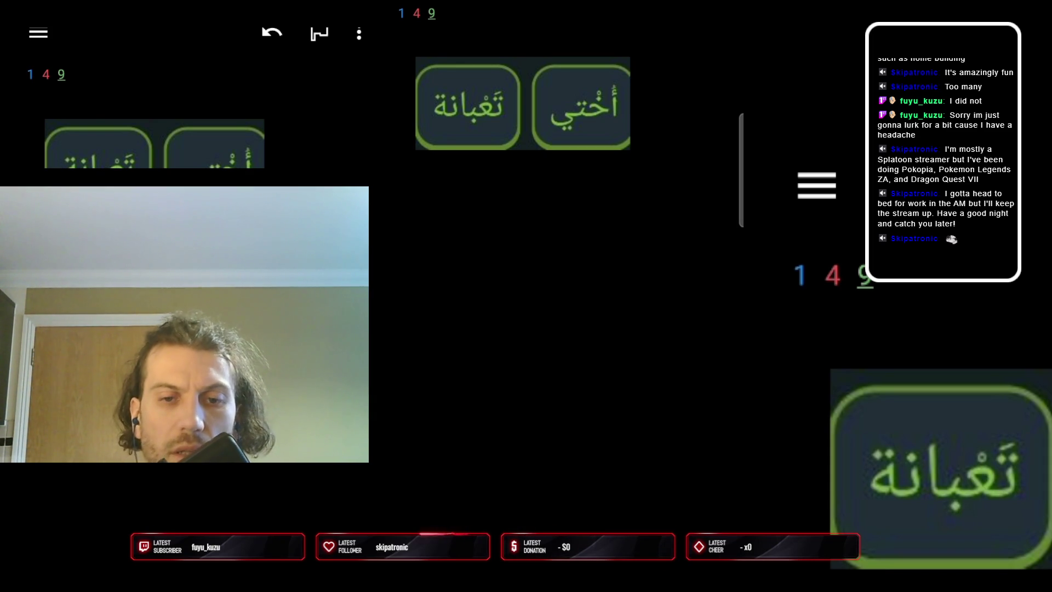
pyautogui.press('space')
pyautogui.press('space')
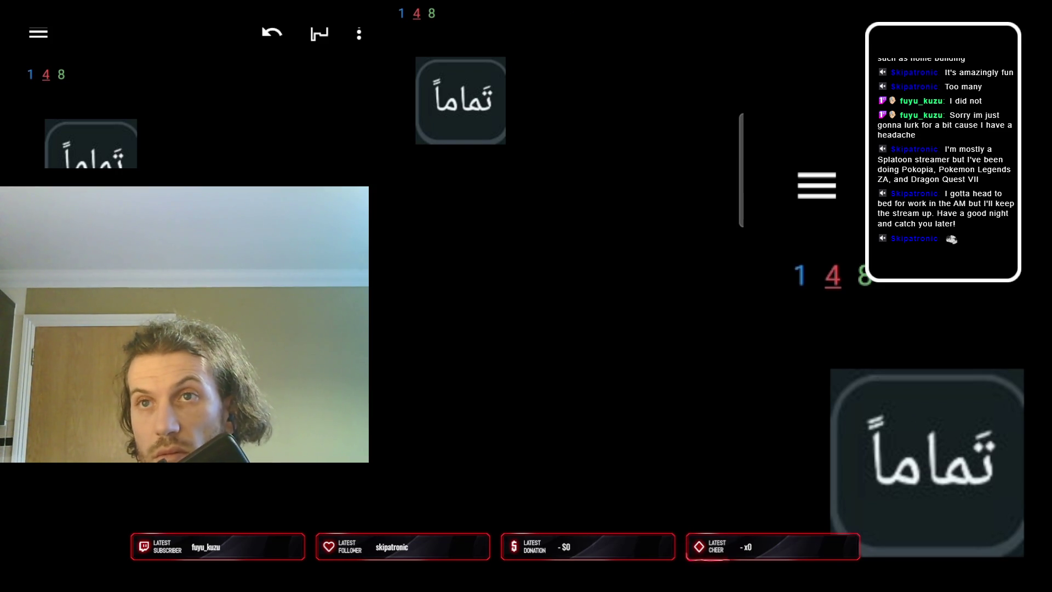
pyautogui.press('space')
pyautogui.press('space')
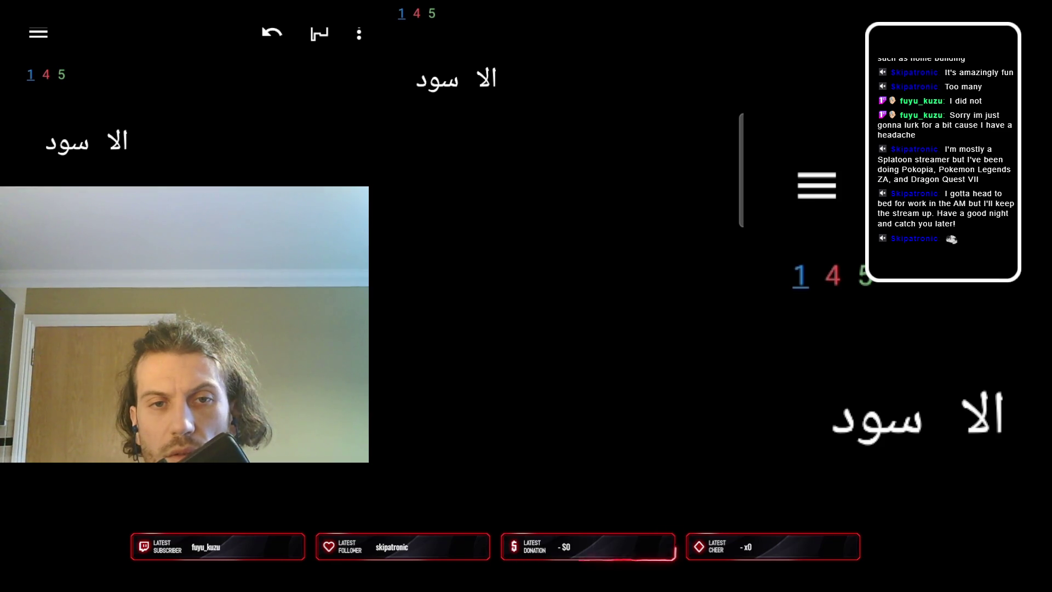
# Review the black, a little money and two men cards
pyautogui.press('space')
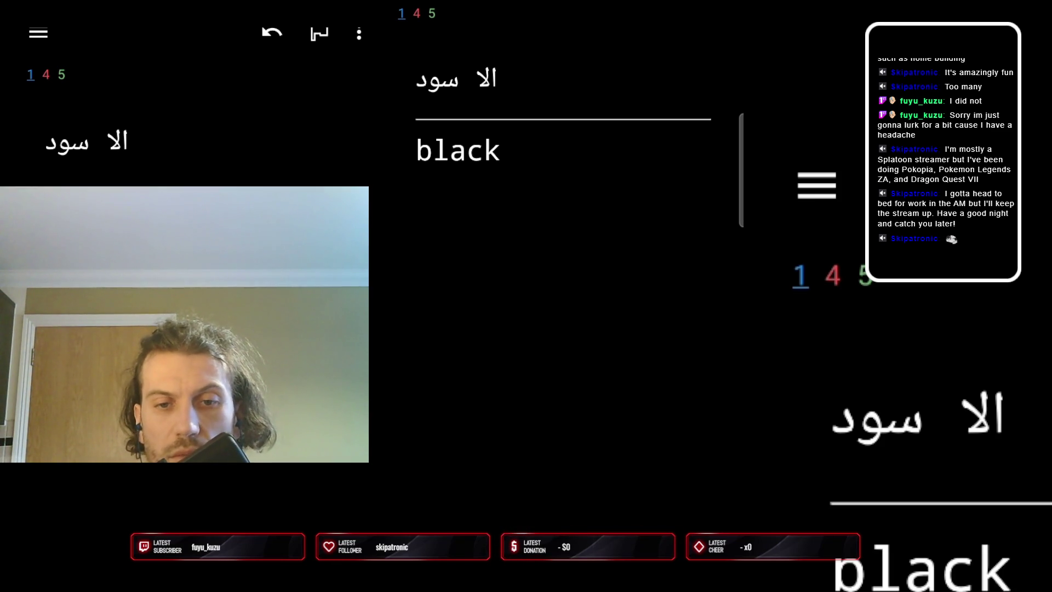
pyautogui.press('space')
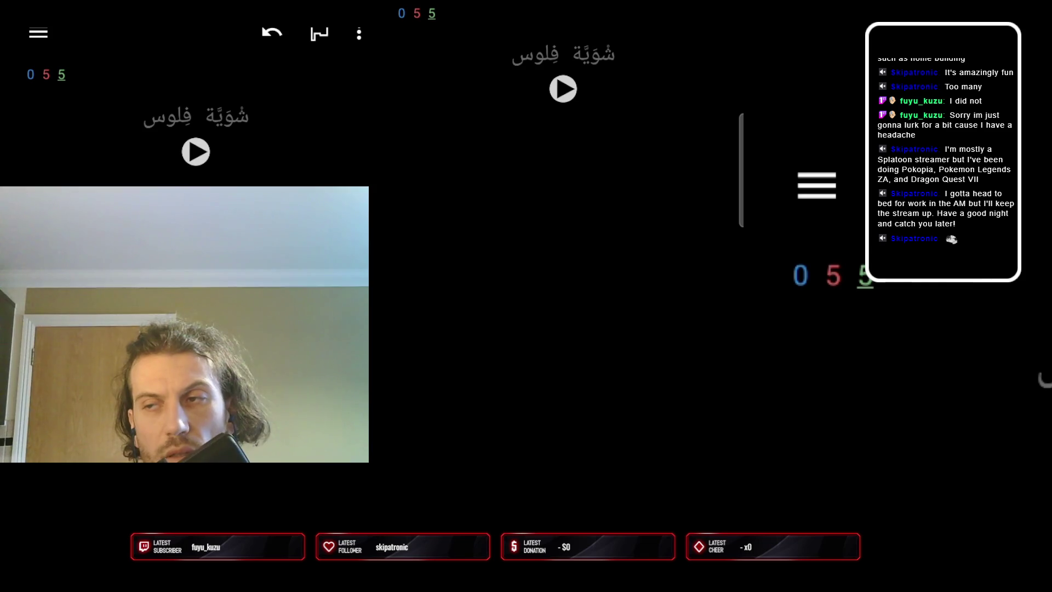
pyautogui.press('space')
pyautogui.press('space')
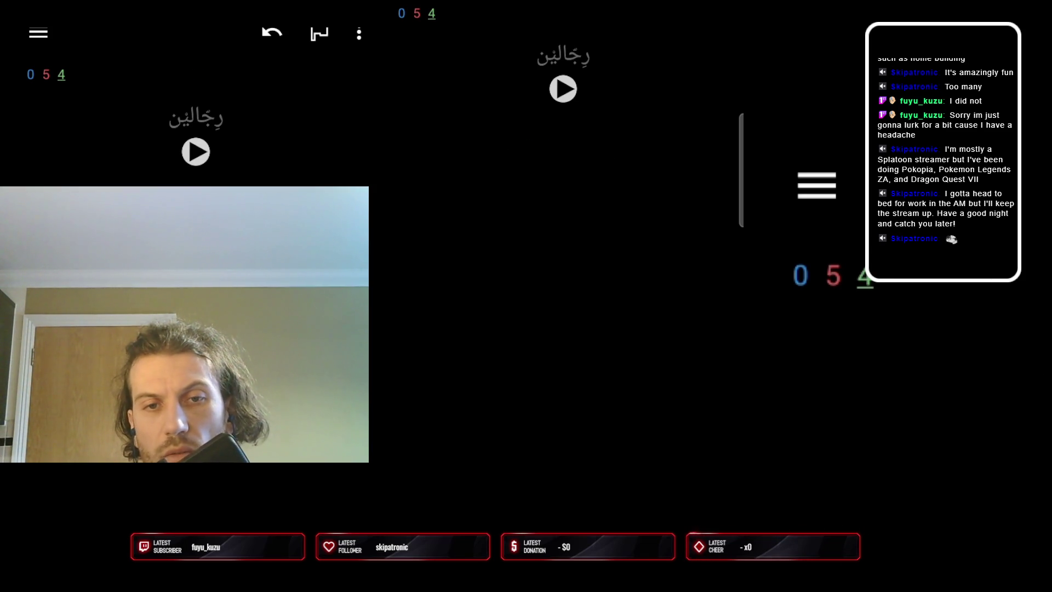
pyautogui.press('space')
pyautogui.press('space')
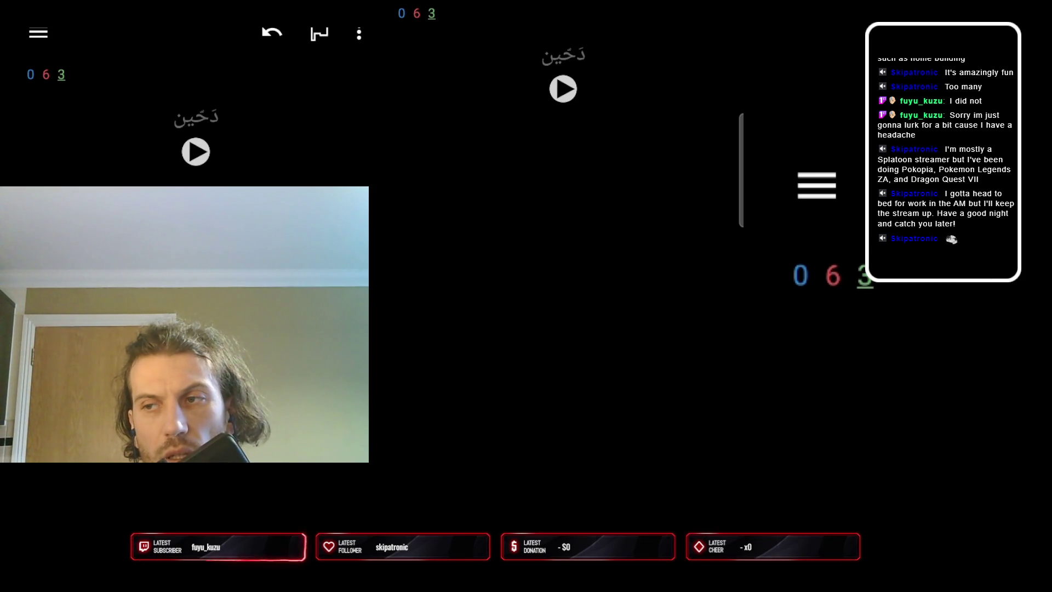
# Review the now card, grade kif yani with 1, and reveal the sister card
pyautogui.press('space')
pyautogui.press('space')
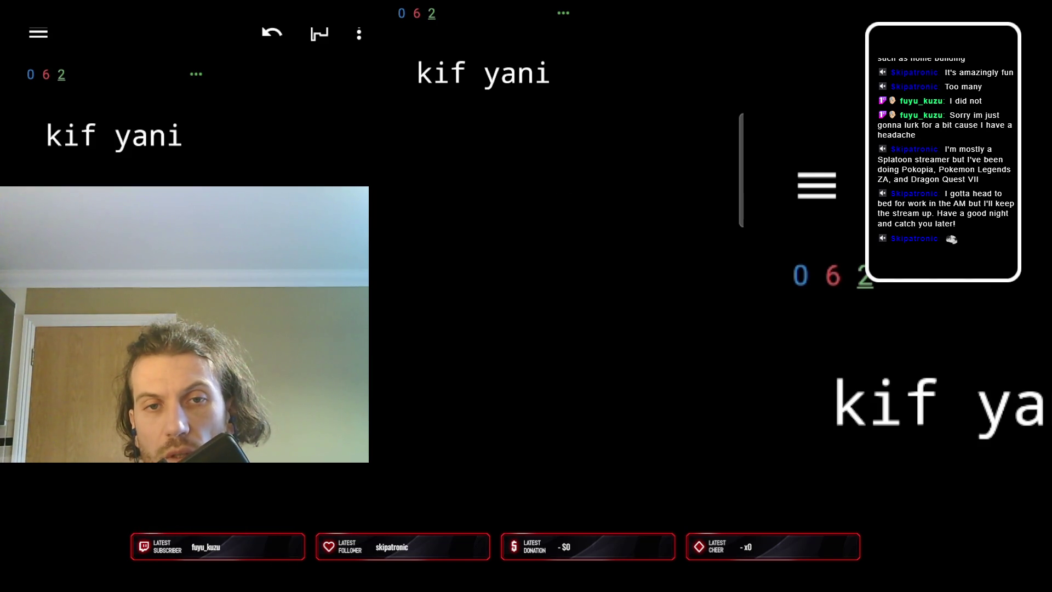
pyautogui.press('space')
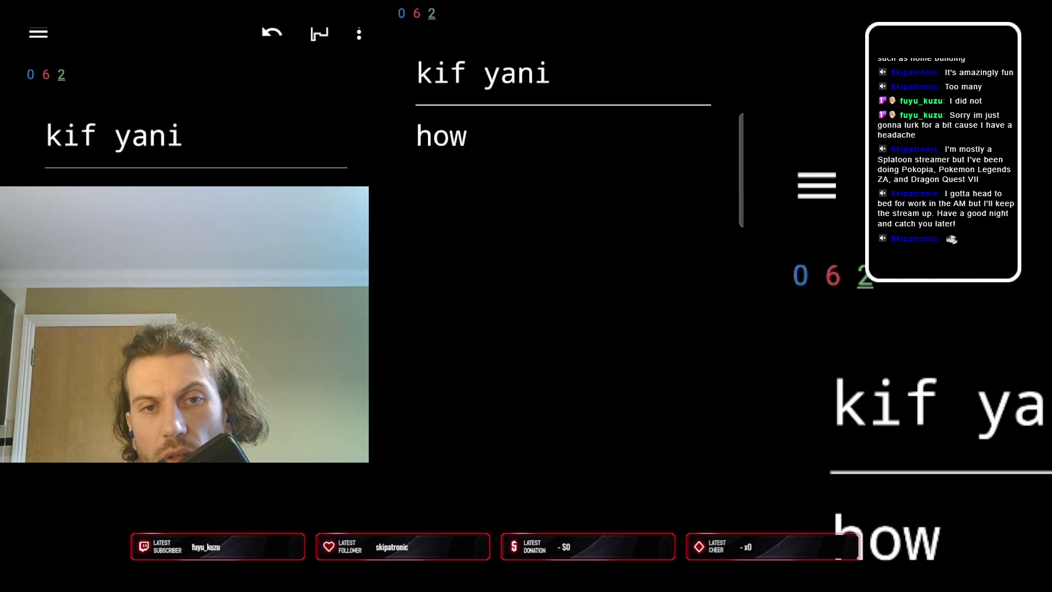
pyautogui.press('1')
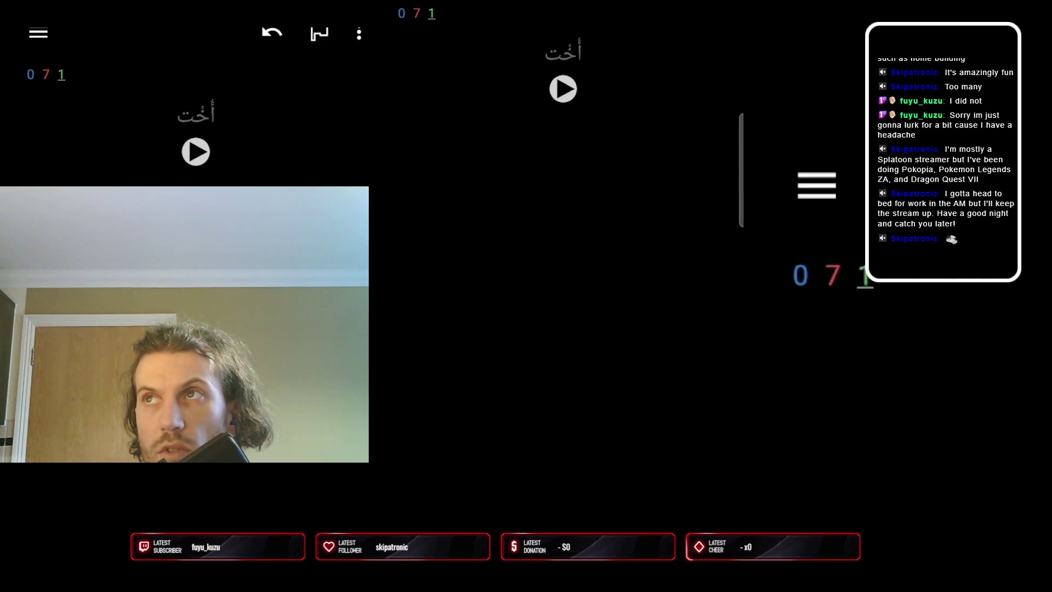
pyautogui.press('space')
pyautogui.press('space')
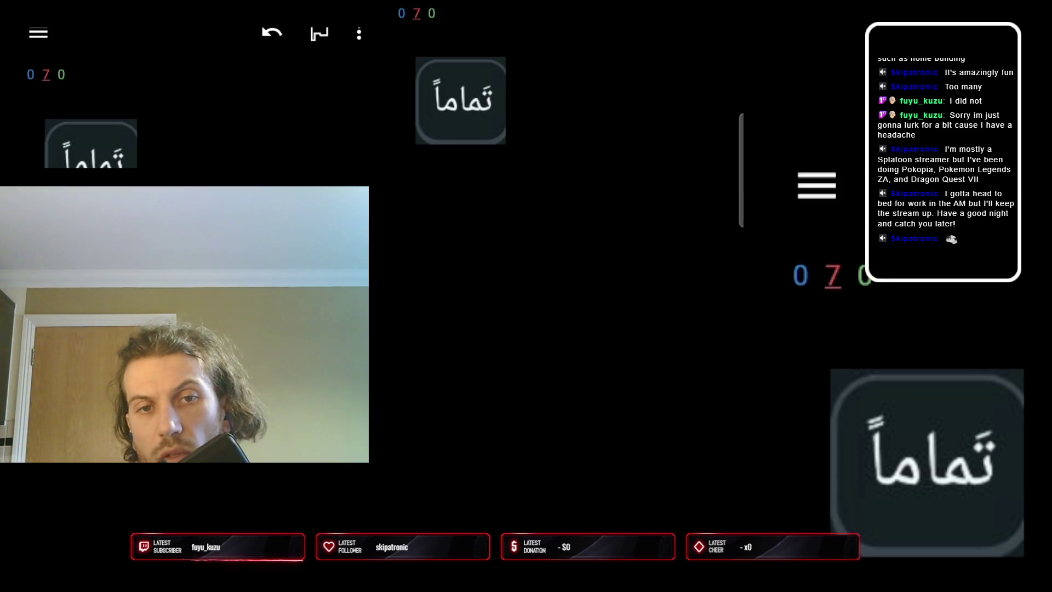
# Grade the absolutely, very and heart cards and advance
pyautogui.press('space')
pyautogui.press('space')
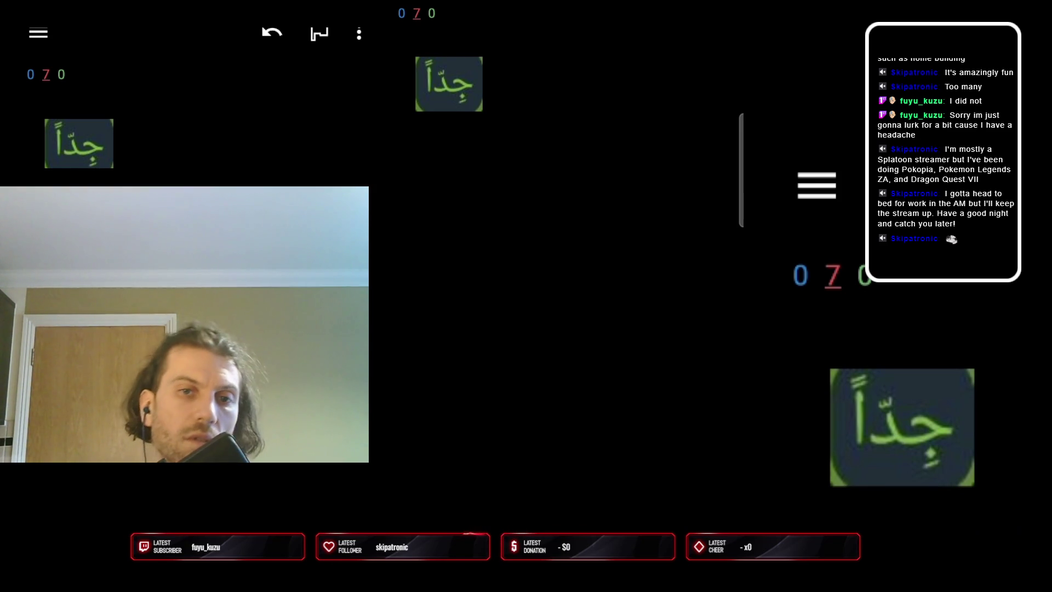
pyautogui.press('space')
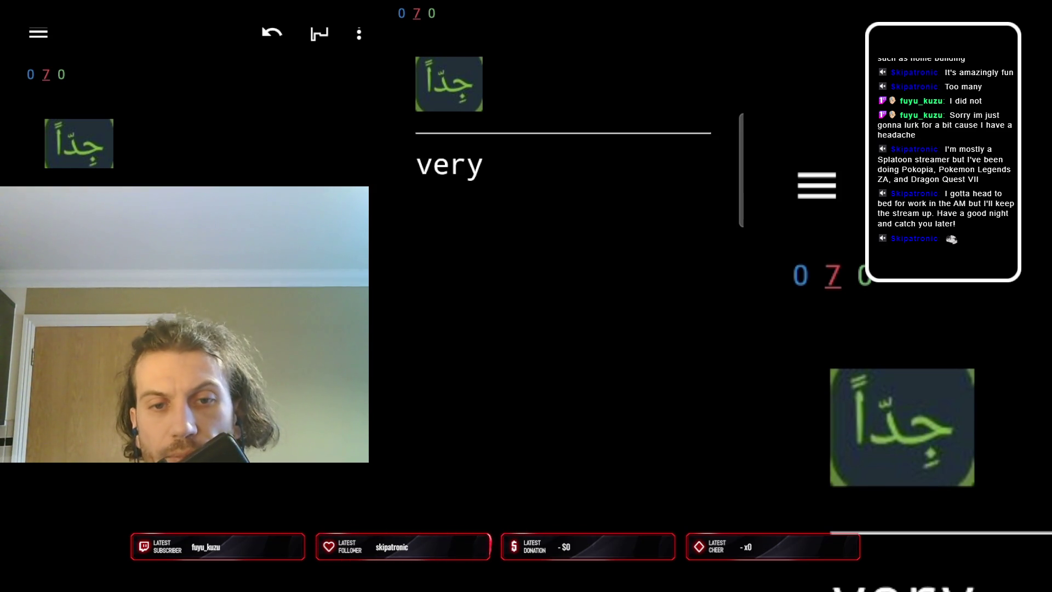
pyautogui.press('space')
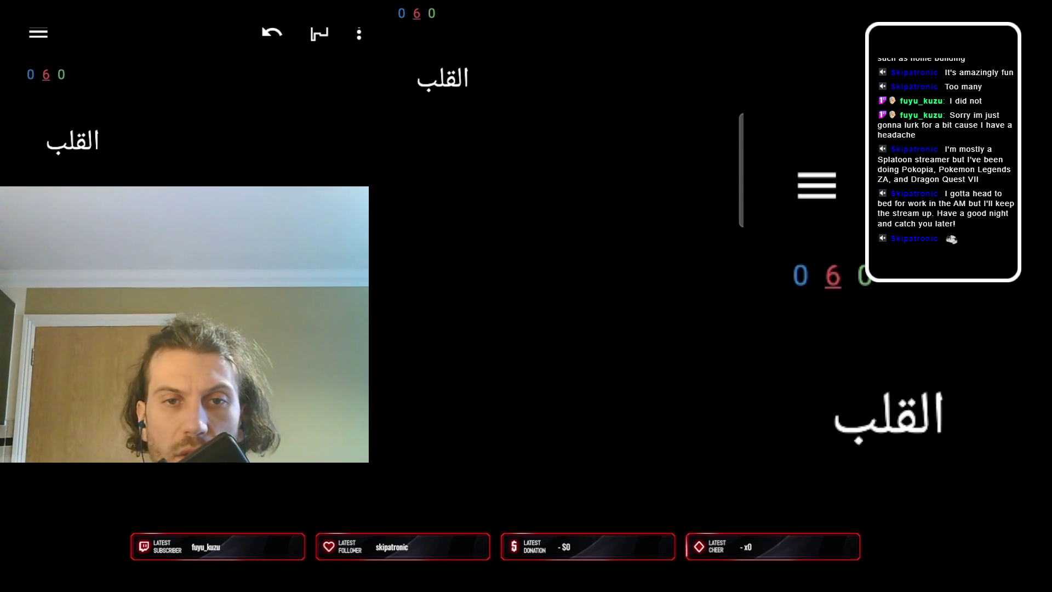
pyautogui.press('space')
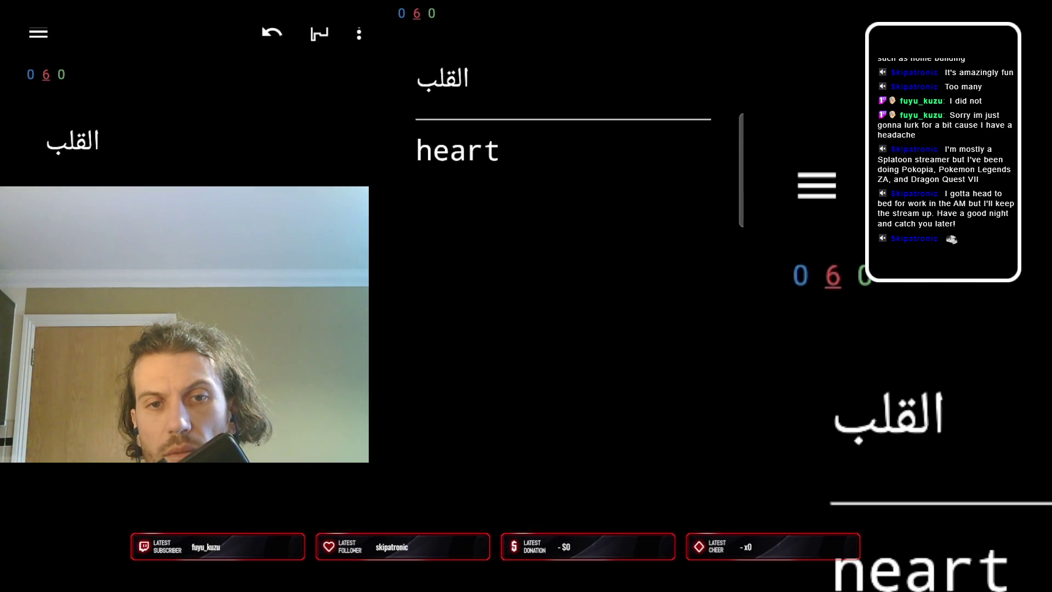
pyautogui.press('space')
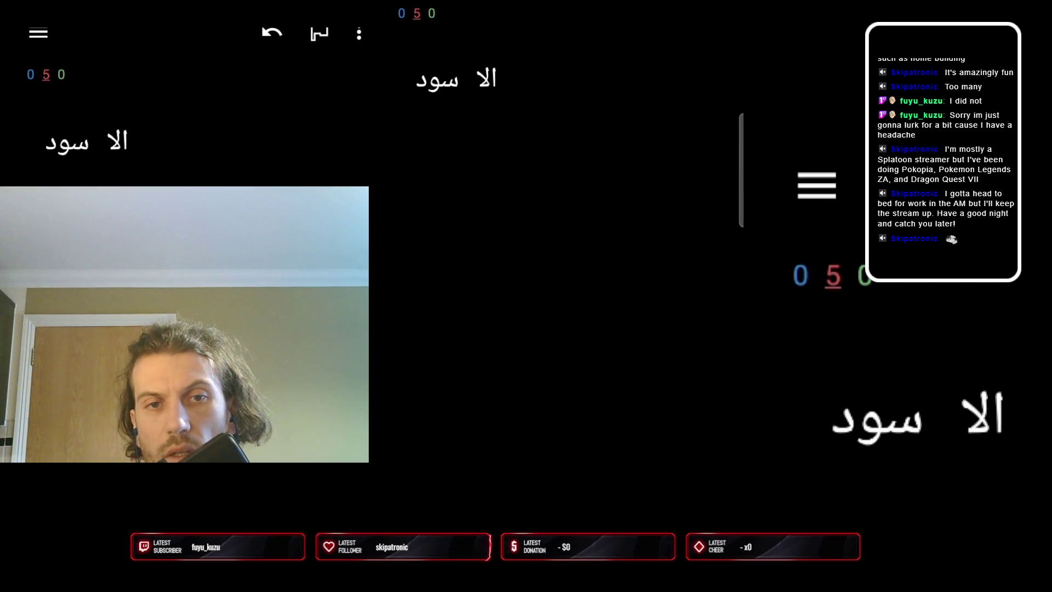
# Grade the last black, new and absolutely cards, finishing the Saudi deck back at the deck list
pyautogui.press('space')
pyautogui.press('space')
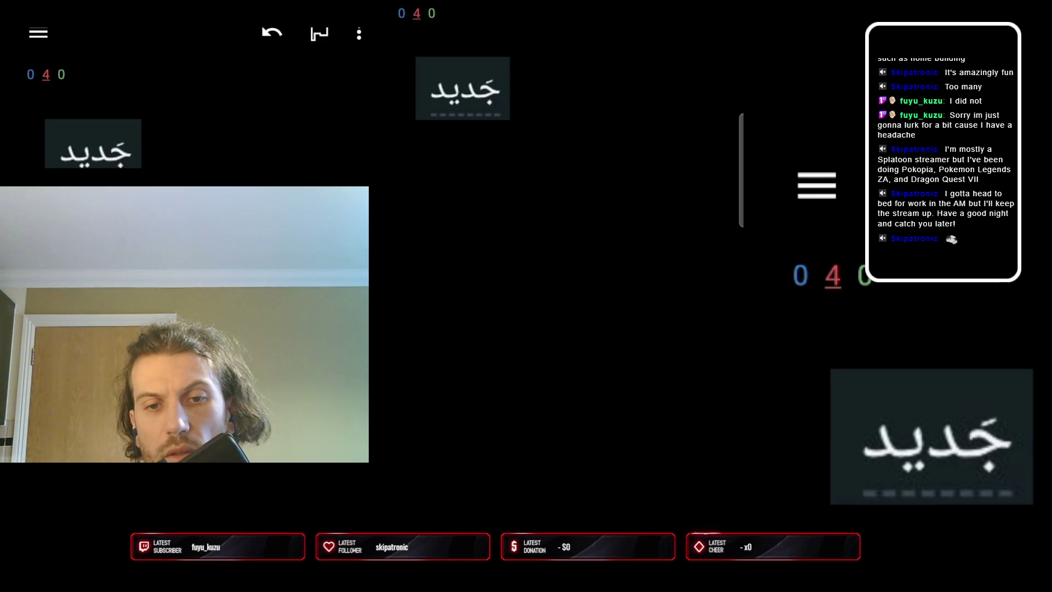
pyautogui.press('space')
pyautogui.press('space')
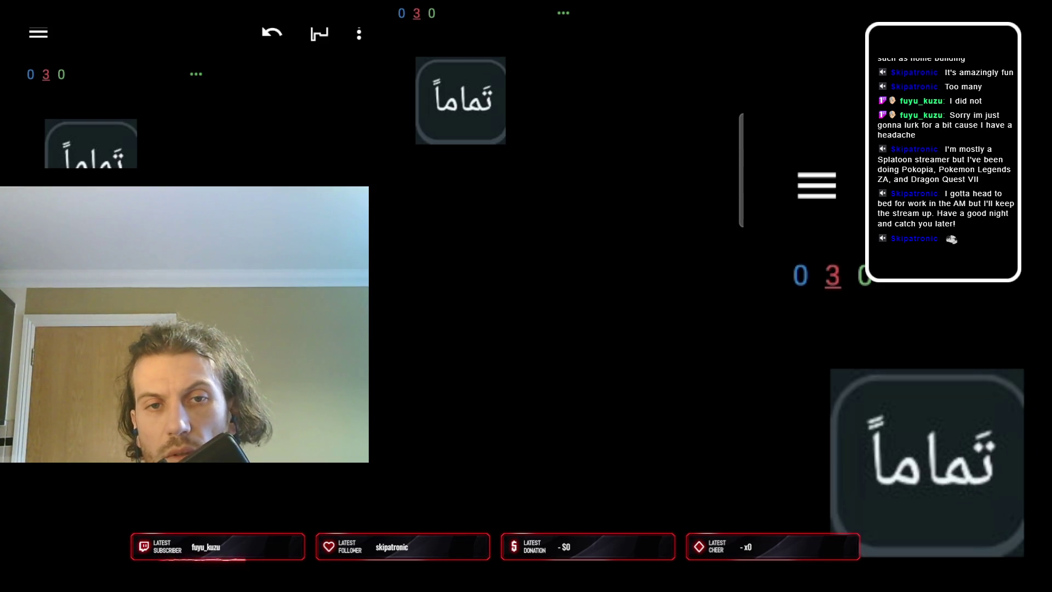
pyautogui.press('space')
pyautogui.press('space')
pyautogui.press('space')
pyautogui.press('space')
pyautogui.press('space')
pyautogui.press('space')
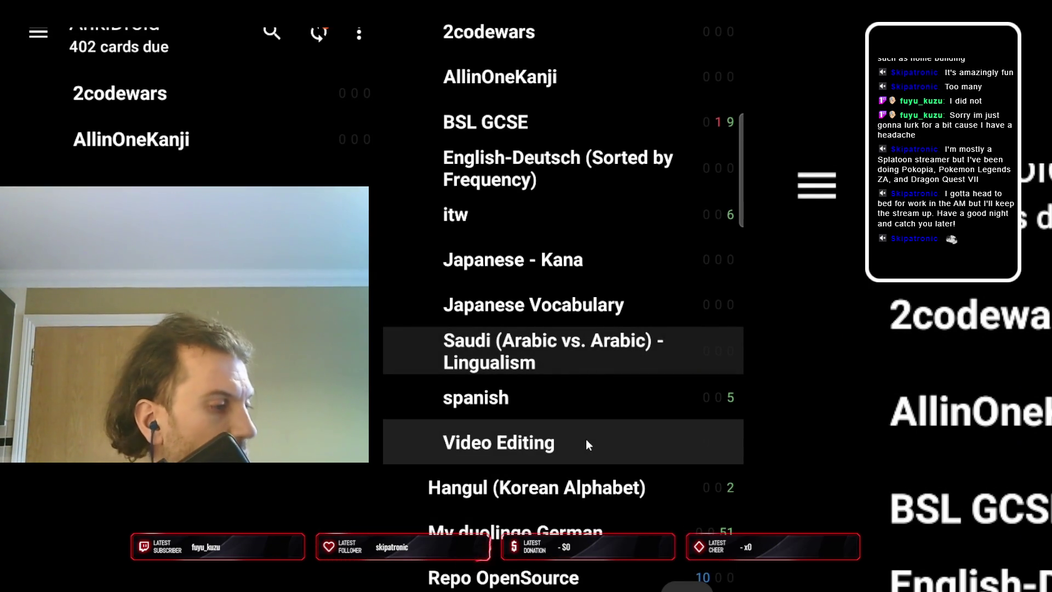
pyautogui.press('Down')
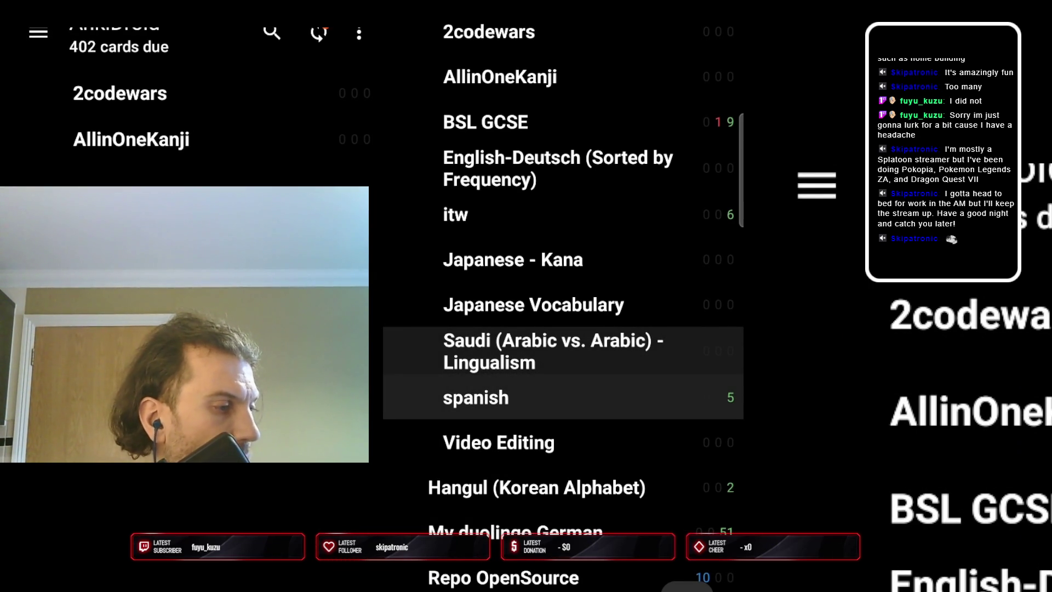